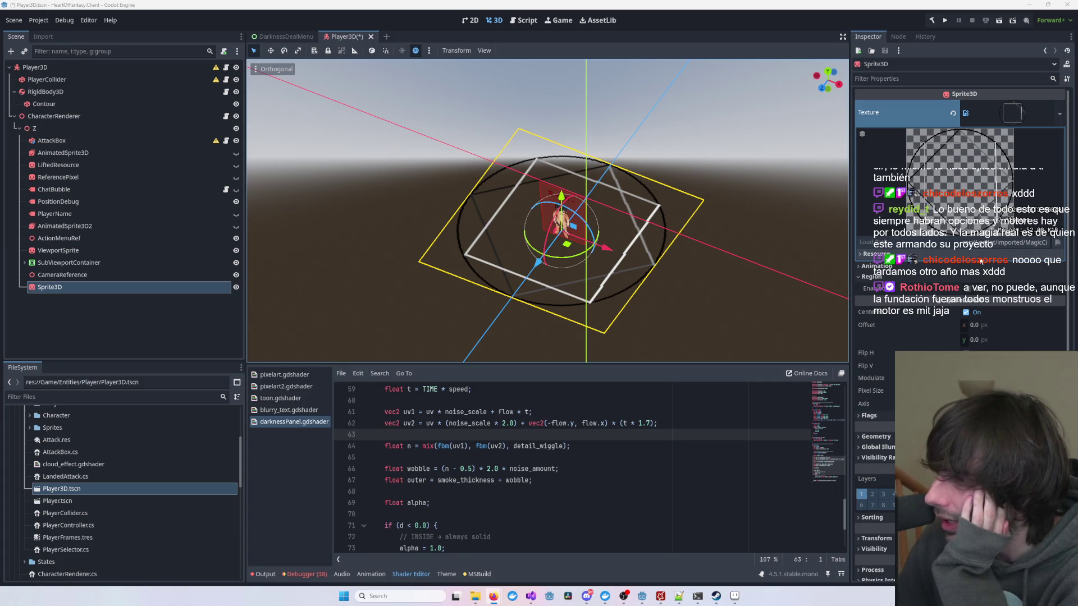
- Collapse the Sprite3D's Region settings and expand Geometry to reach Material Override
left_click(871, 277)
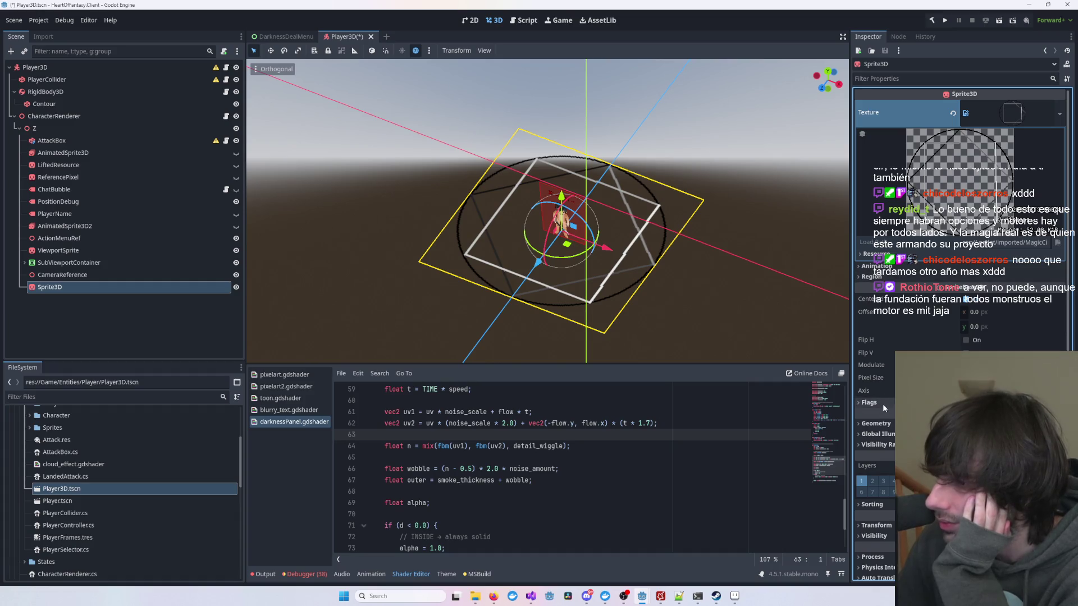
scroll(888, 426, "down", 2)
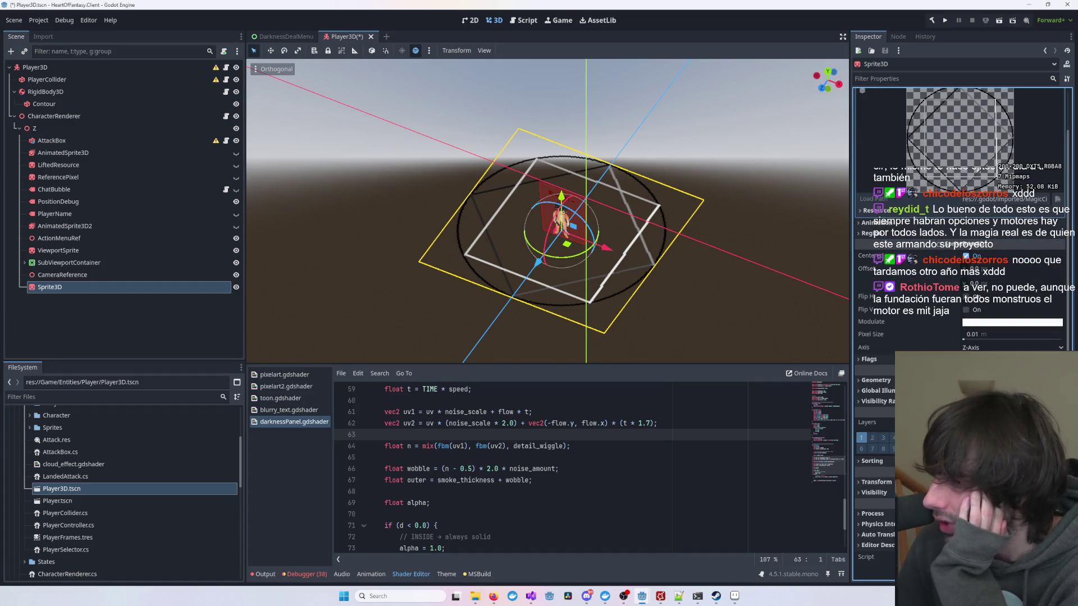
scroll(888, 426, "up", 2)
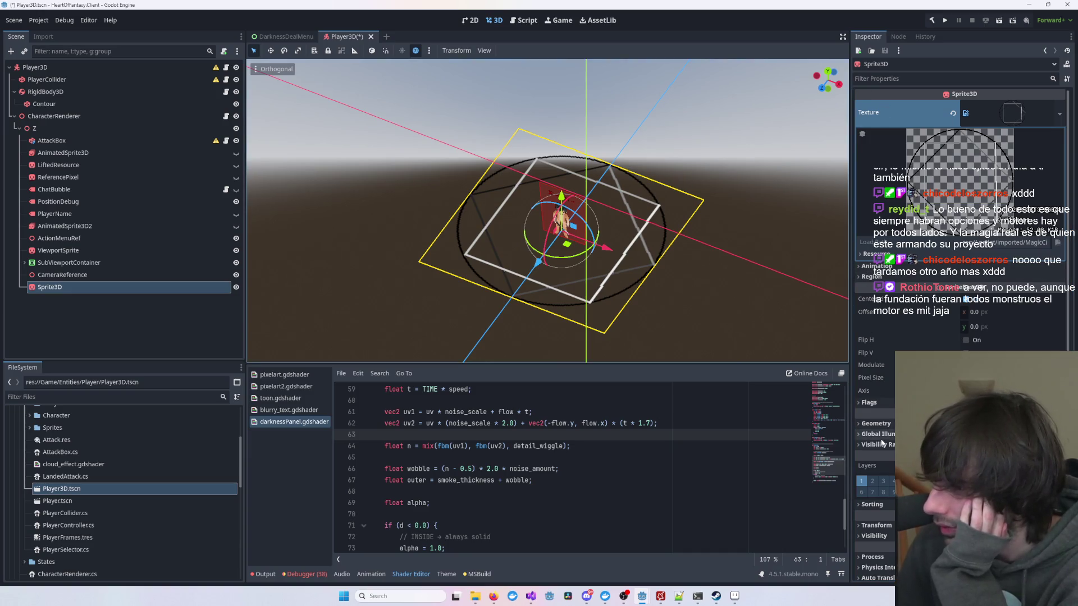
scroll(880, 463, "down", 2)
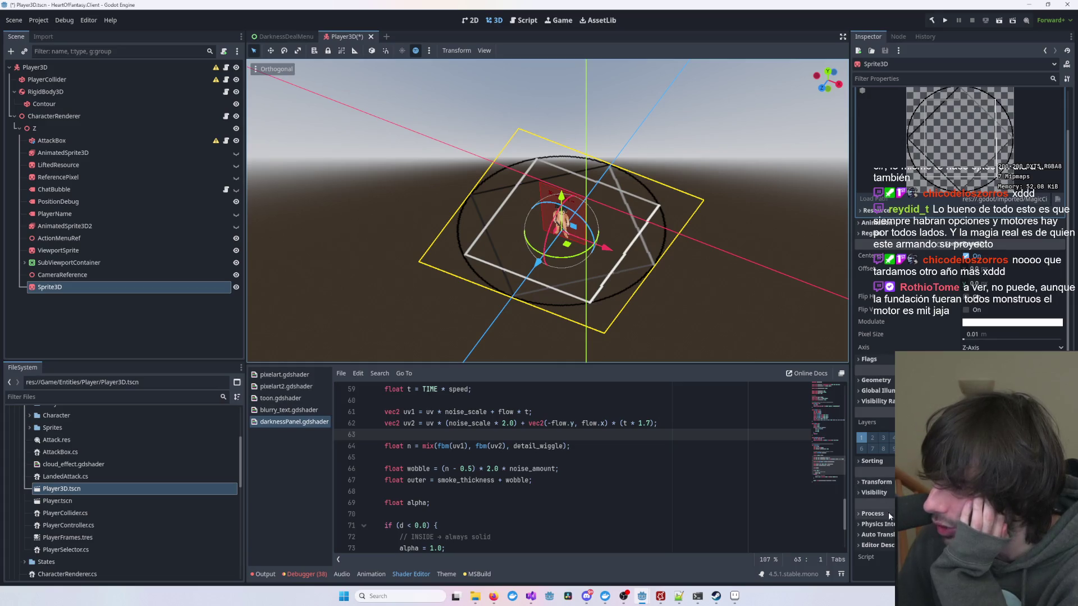
left_click(873, 381)
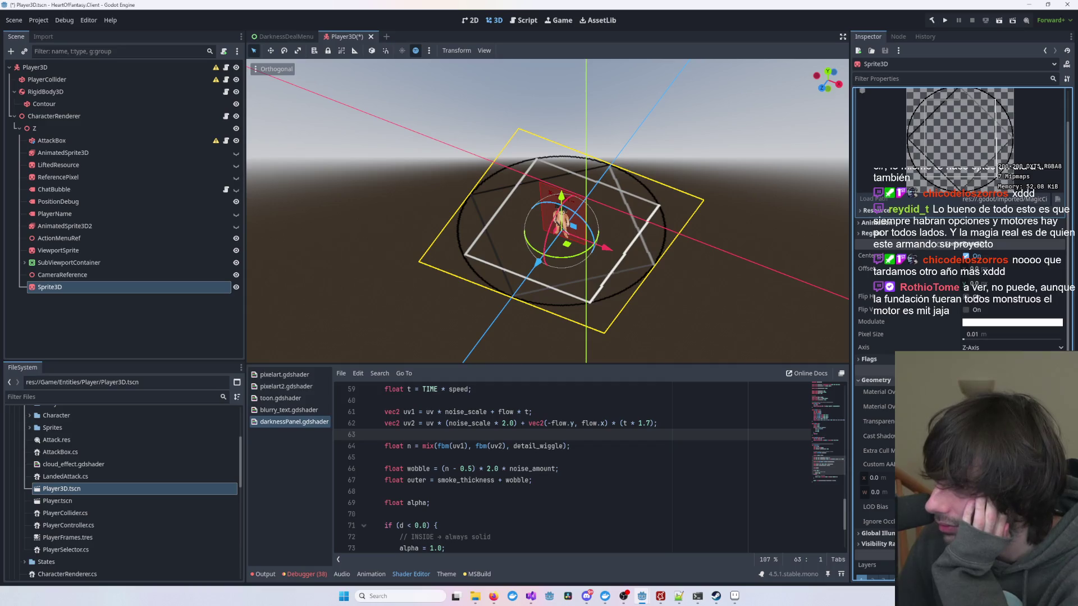
left_click(875, 380)
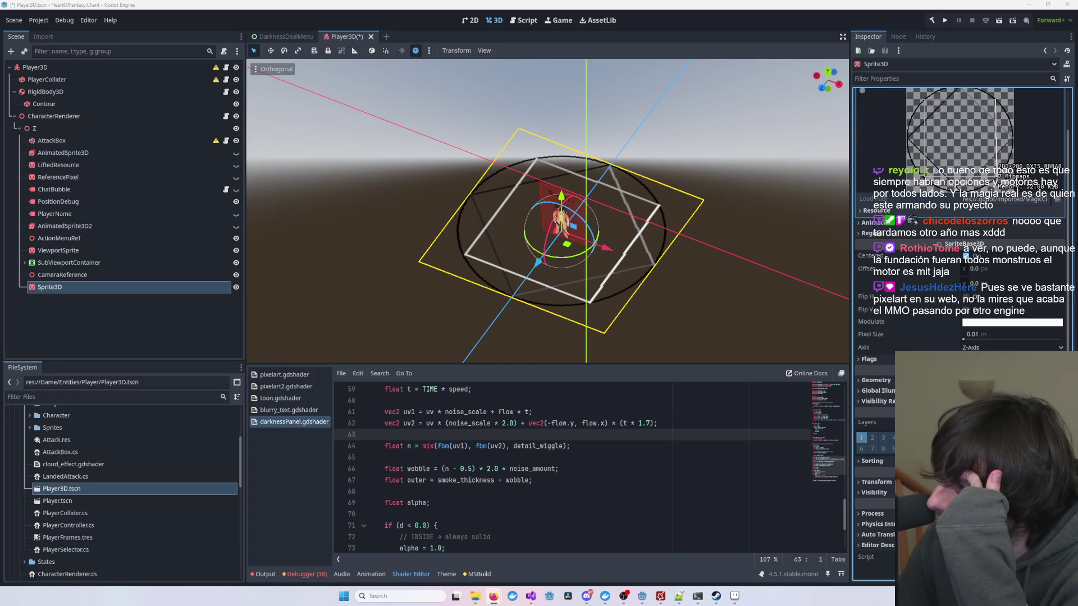
left_click(876, 380)
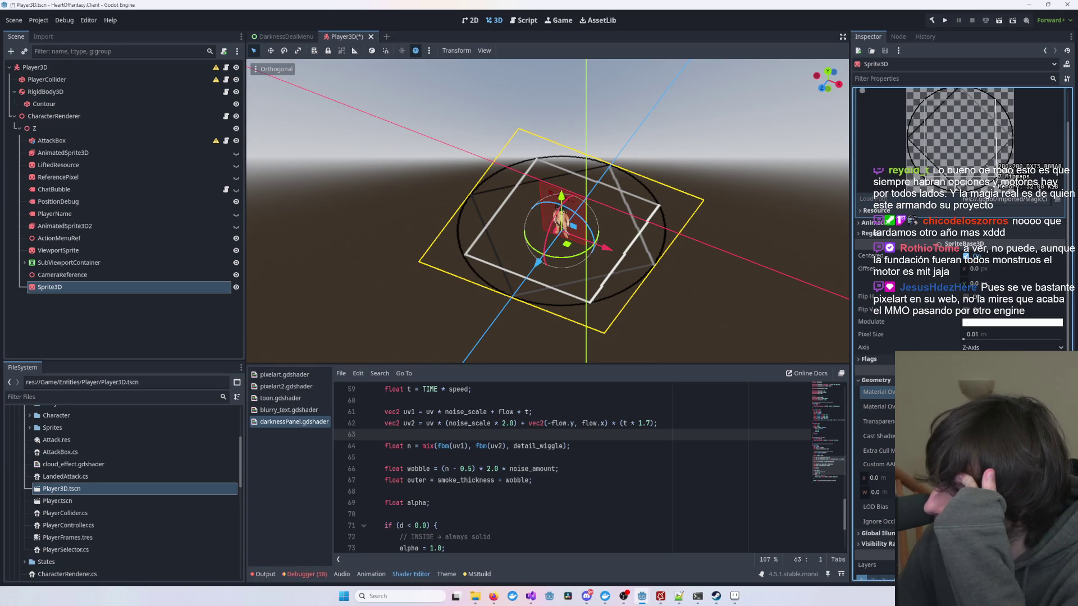
- Give the Sprite3D a New ShaderMaterial override whose new shader is saved as magic_circle.gdshader
left_click(1010, 392)
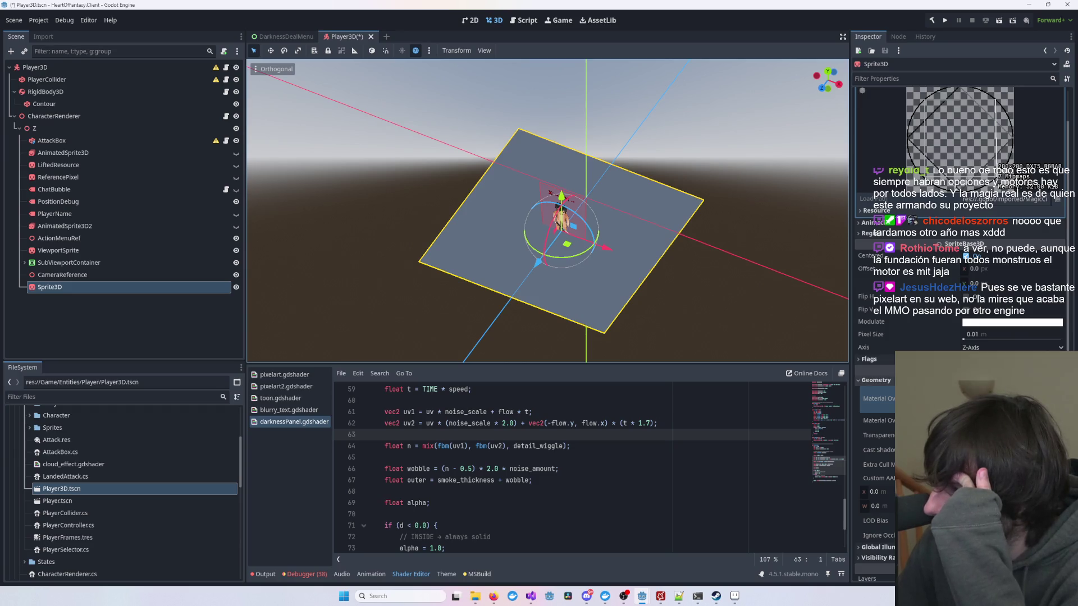
scroll(960, 280, "down", 2)
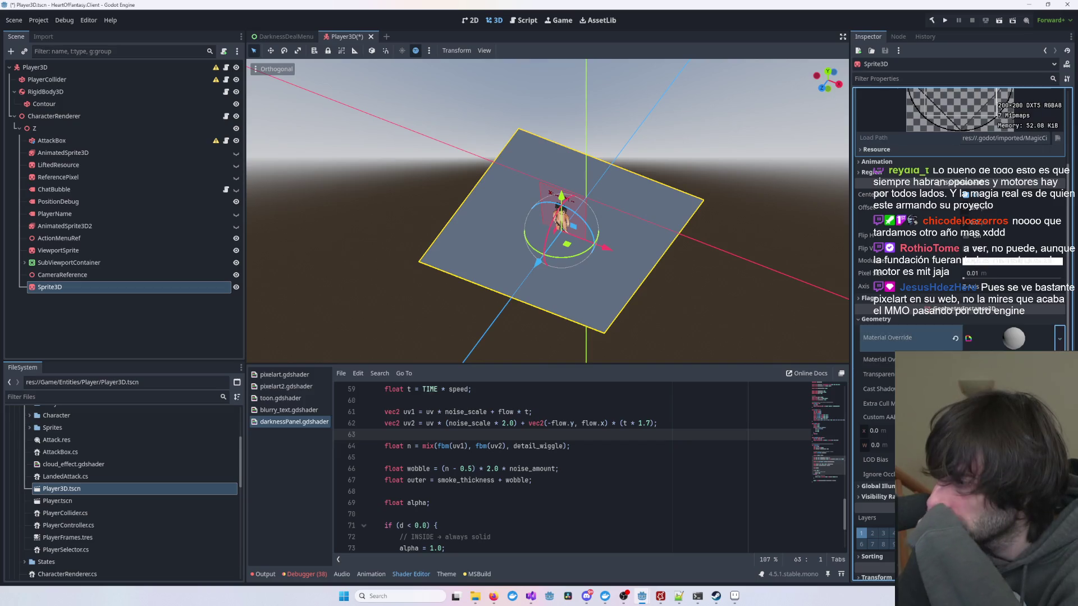
left_click(1013, 338)
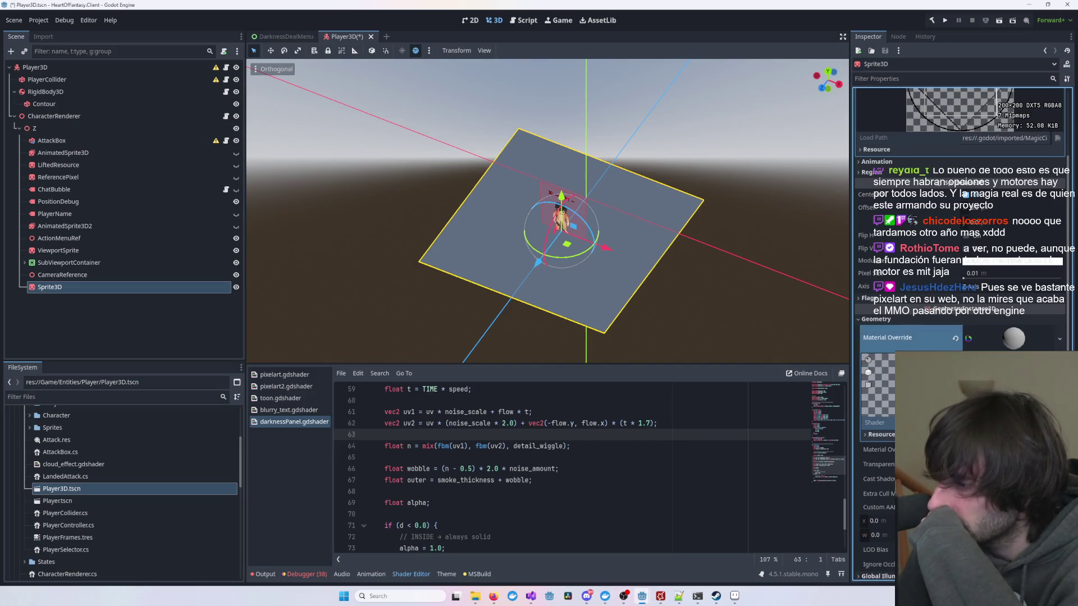
left_click(927, 404)
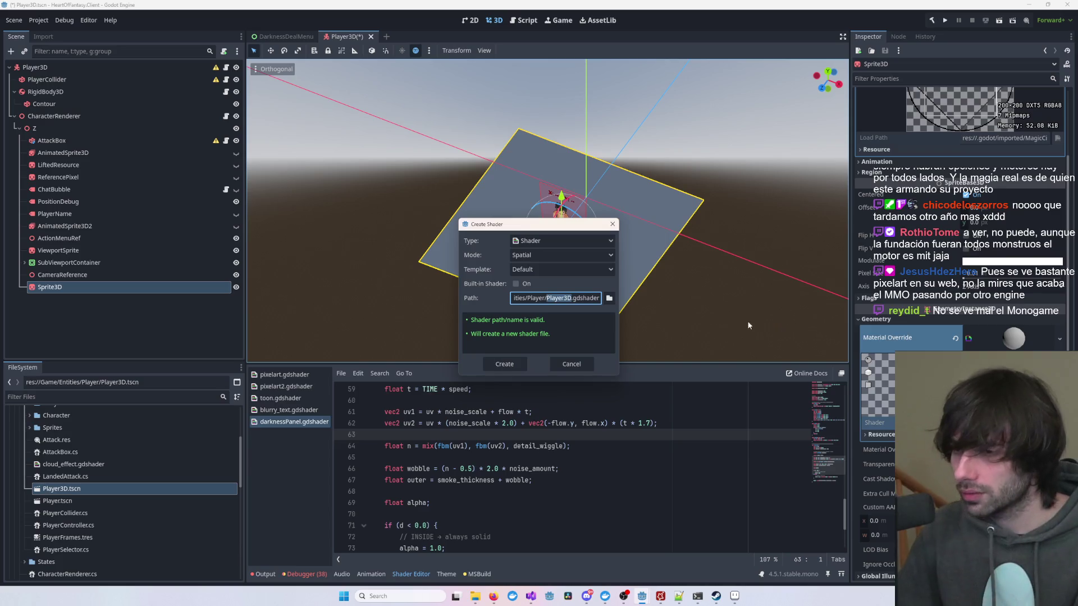
type("magic_circle")
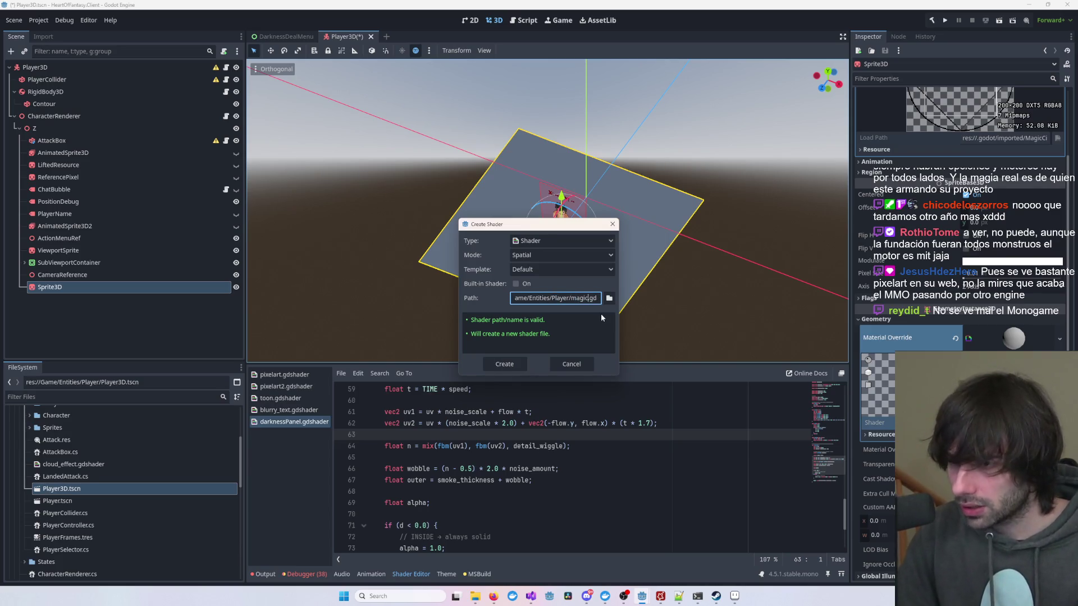
key("Return")
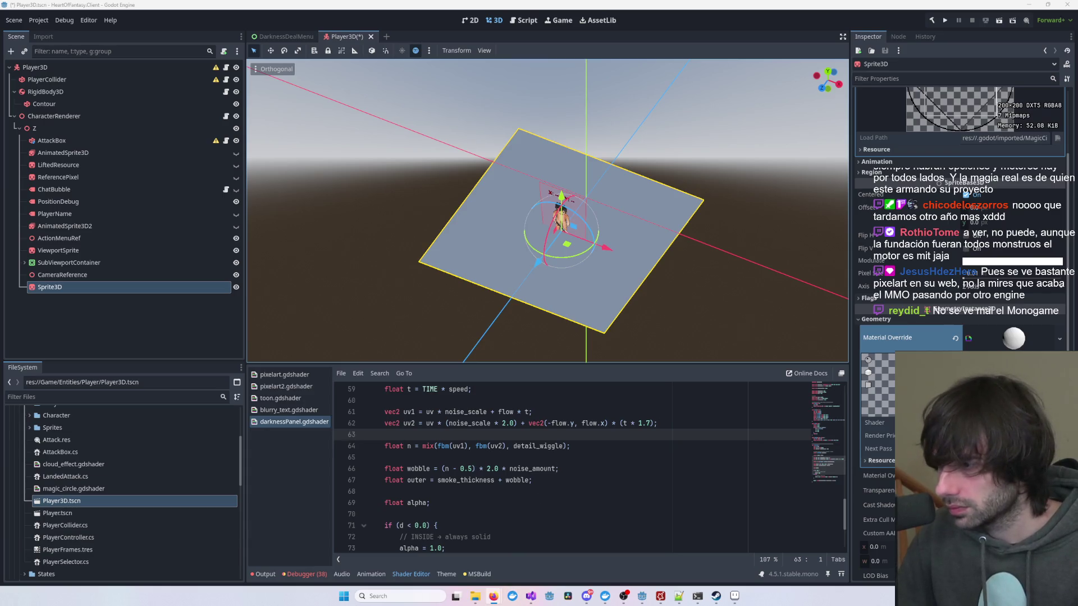
- Replace the default shader code with the pasted progress-mask shader code
key("ctrl+a")
key("ctrl+v")
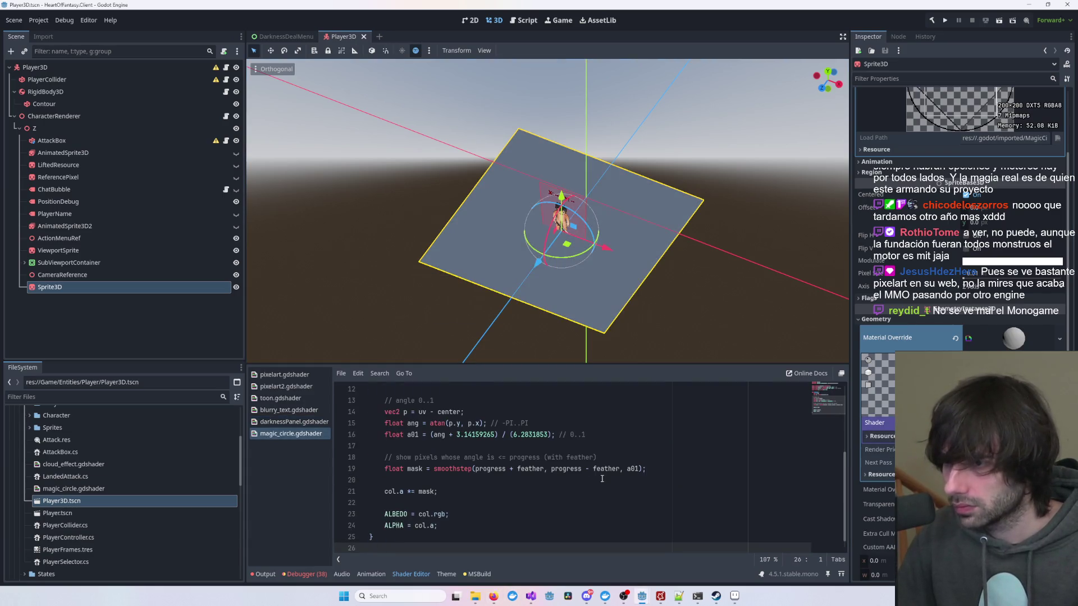
scroll(566, 466, "up", 4)
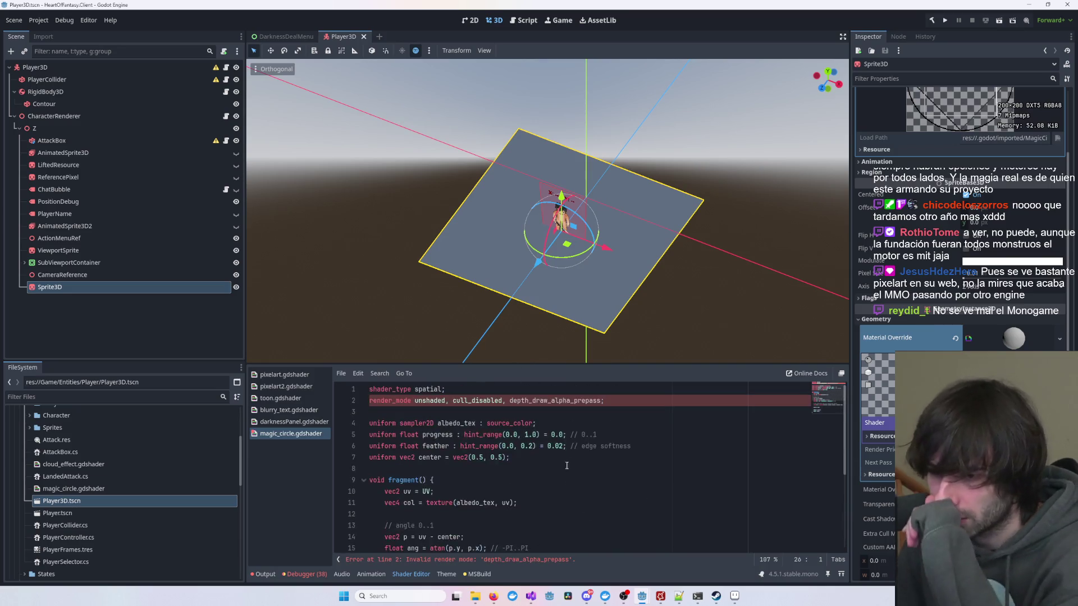
scroll(549, 406, "down", 4)
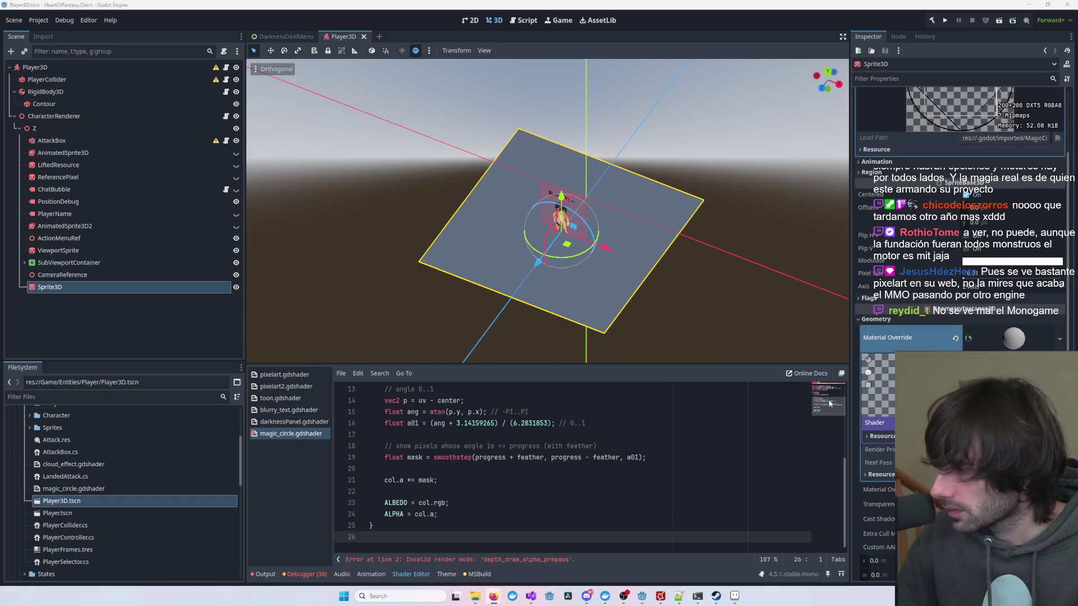
scroll(593, 437, "up", 4)
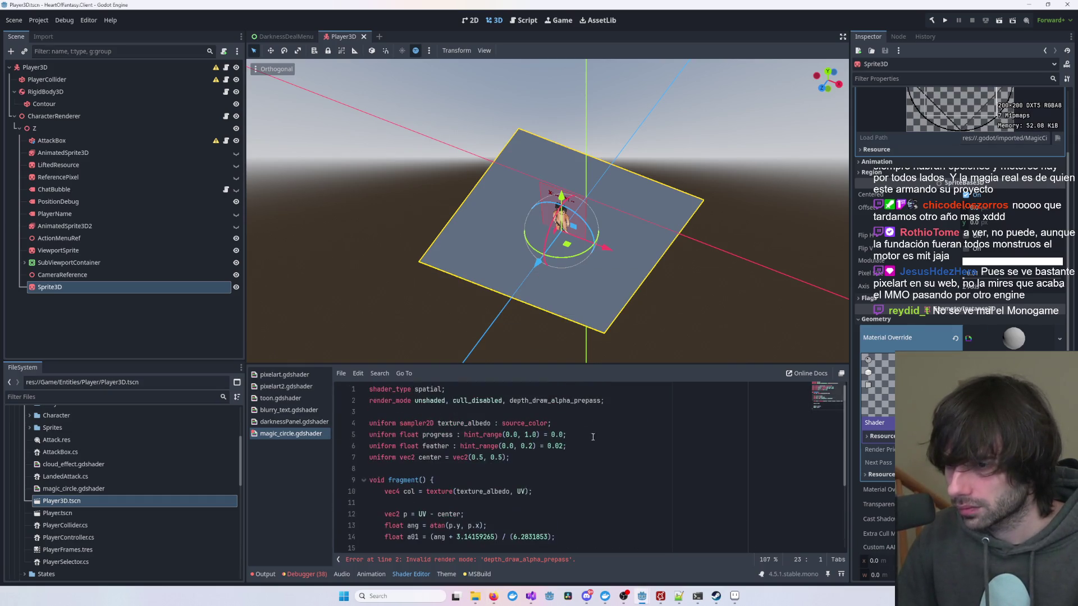
- Delete depth_draw_alpha_prepass from the line 2 render_mode and show the Shader Parameters
left_click(565, 401)
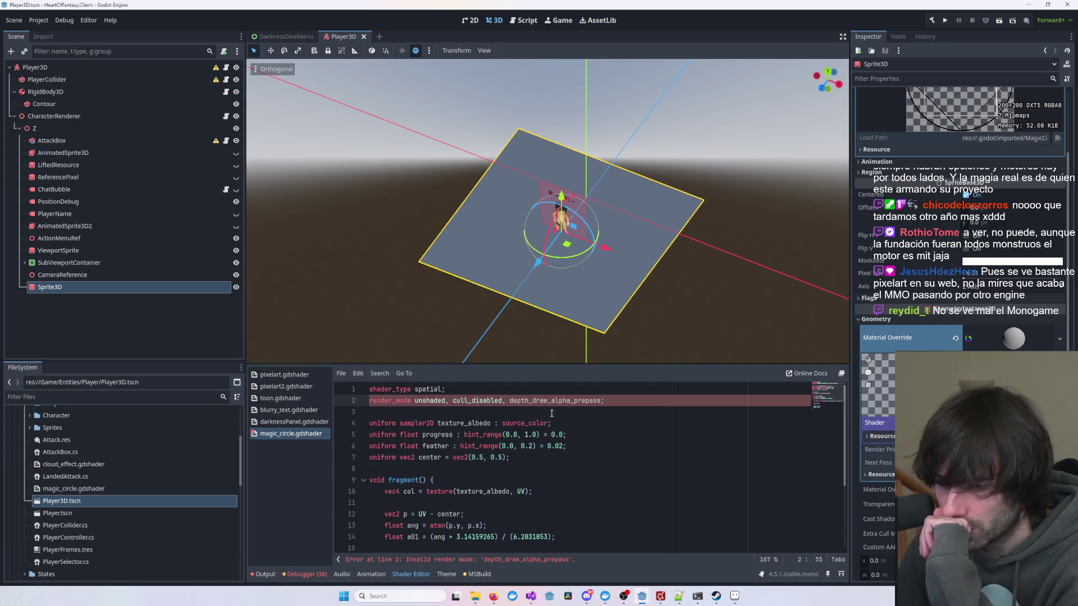
double_click(560, 401)
key("BackSpace")
key("BackSpace")
key("BackSpace")
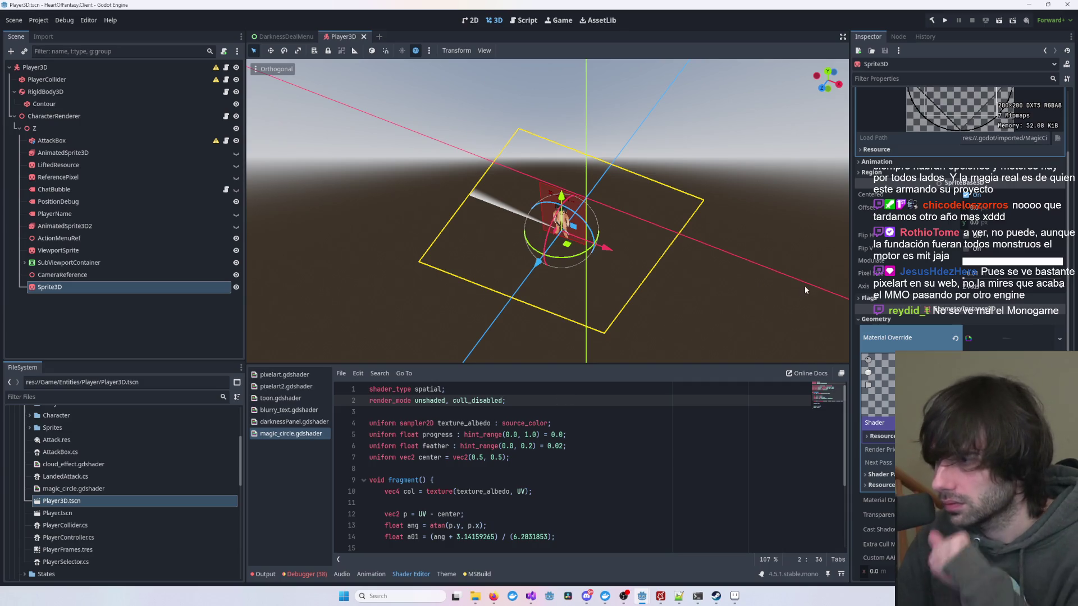
left_click(879, 475)
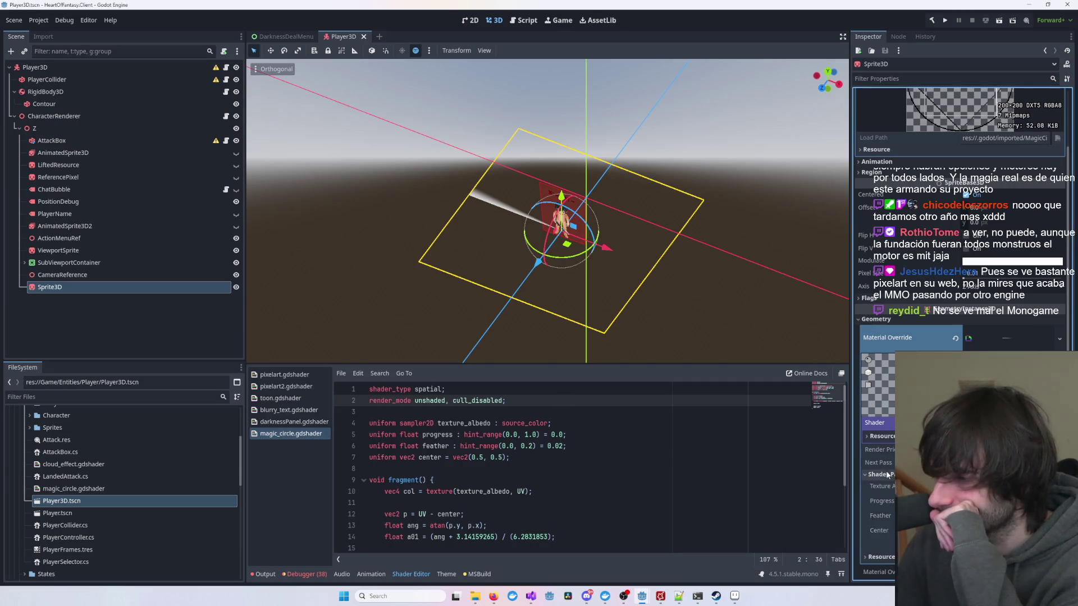
mouse_move(954, 501)
left_mouse_down()
mouse_move(1028, 501)
mouse_move(960, 500)
left_mouse_up()
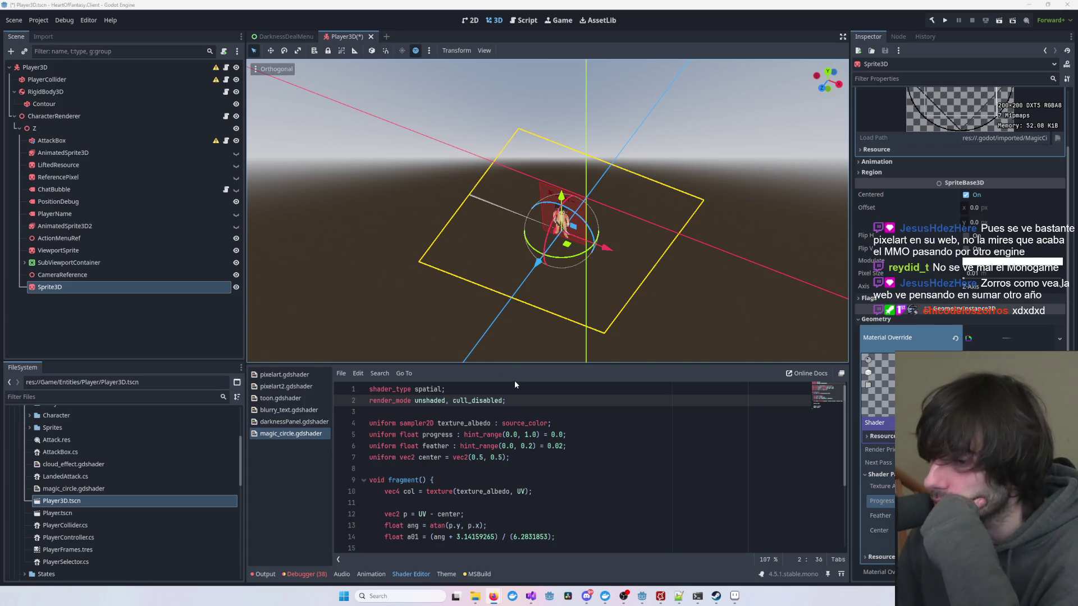
mouse_move(537, 600)
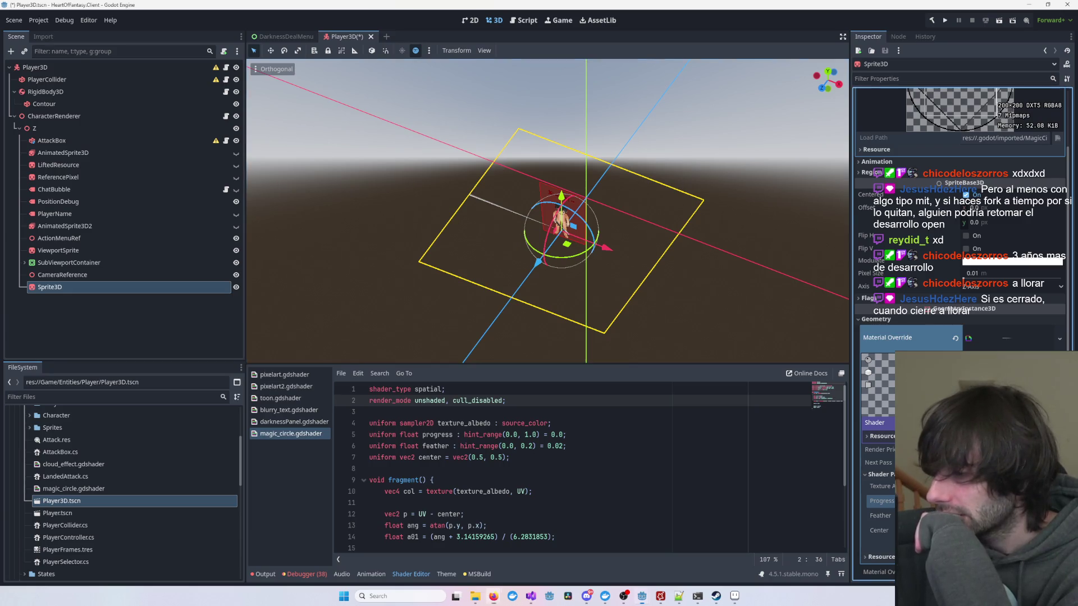
- Select all the magic_circle shader code and switch to the web browser
left_click(742, 476)
scroll(741, 476, "down", 3)
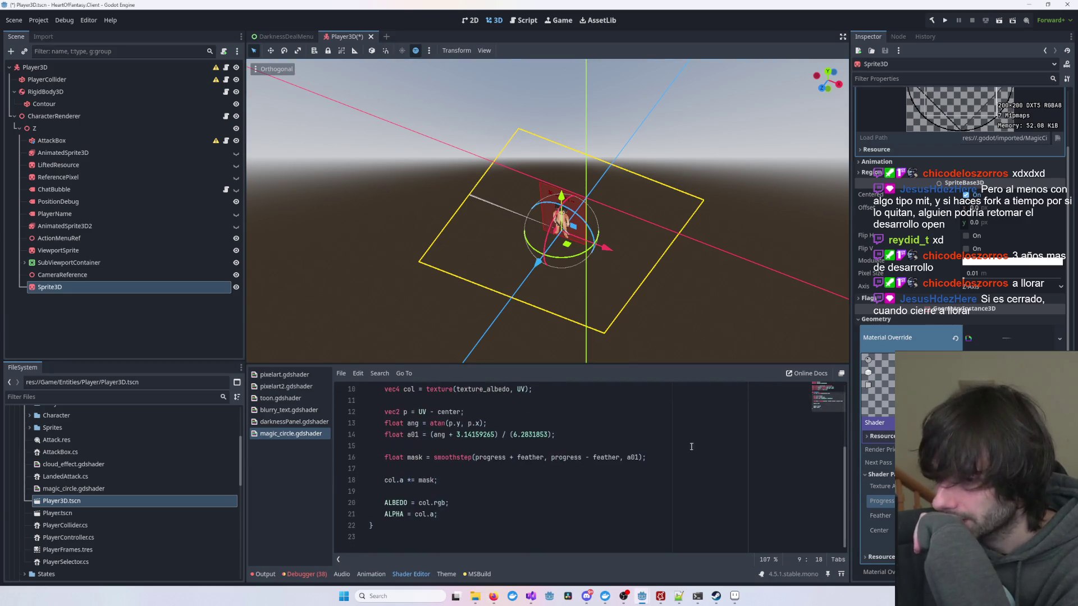
scroll(538, 443, "up", 3)
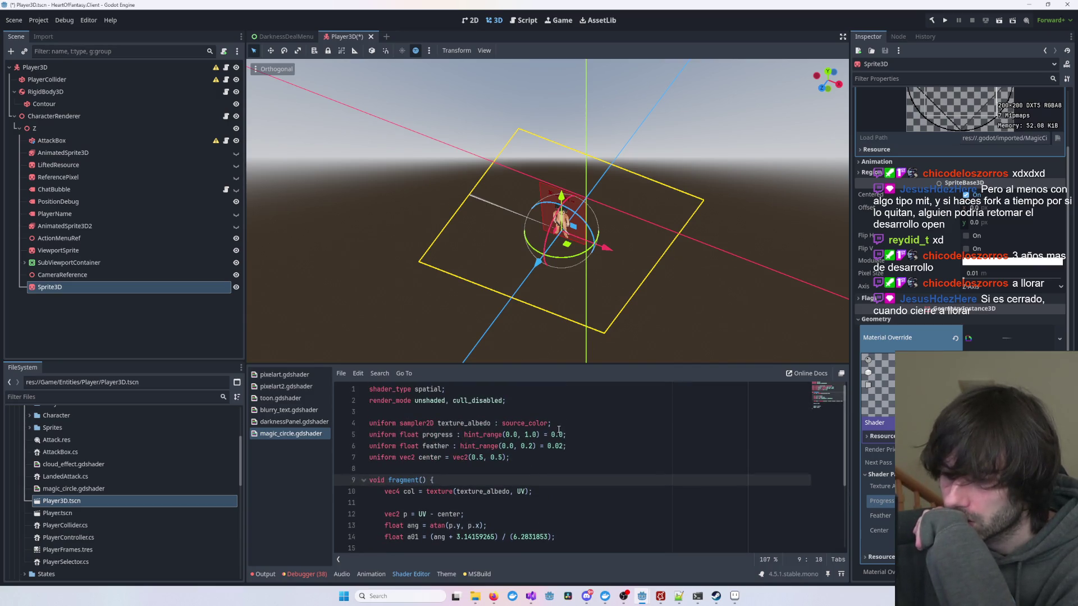
scroll(556, 431, "down", 3)
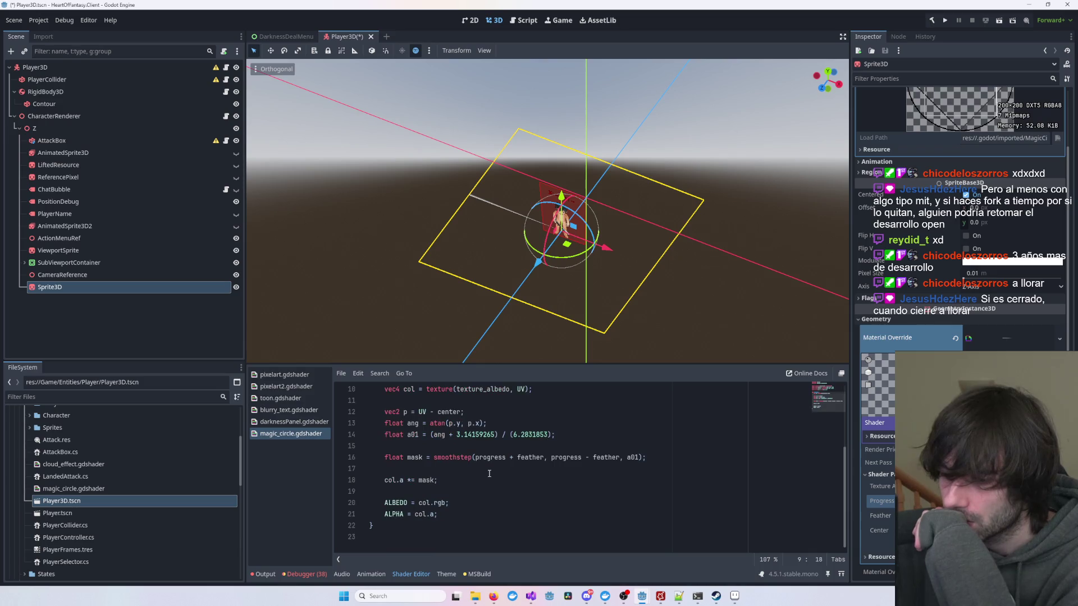
scroll(488, 475, "up", 3)
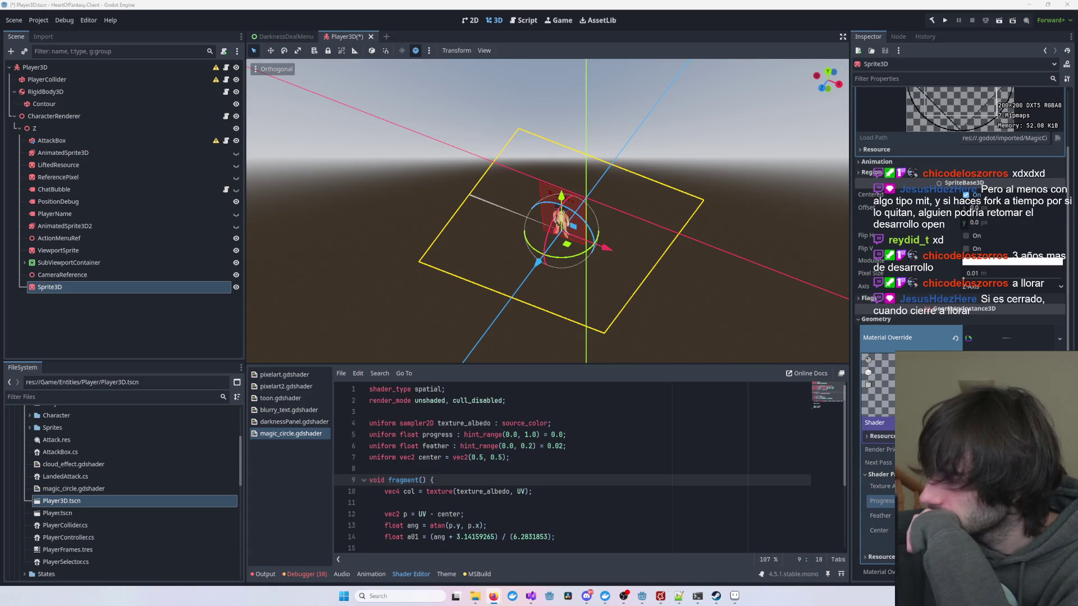
key("ctrl+a")
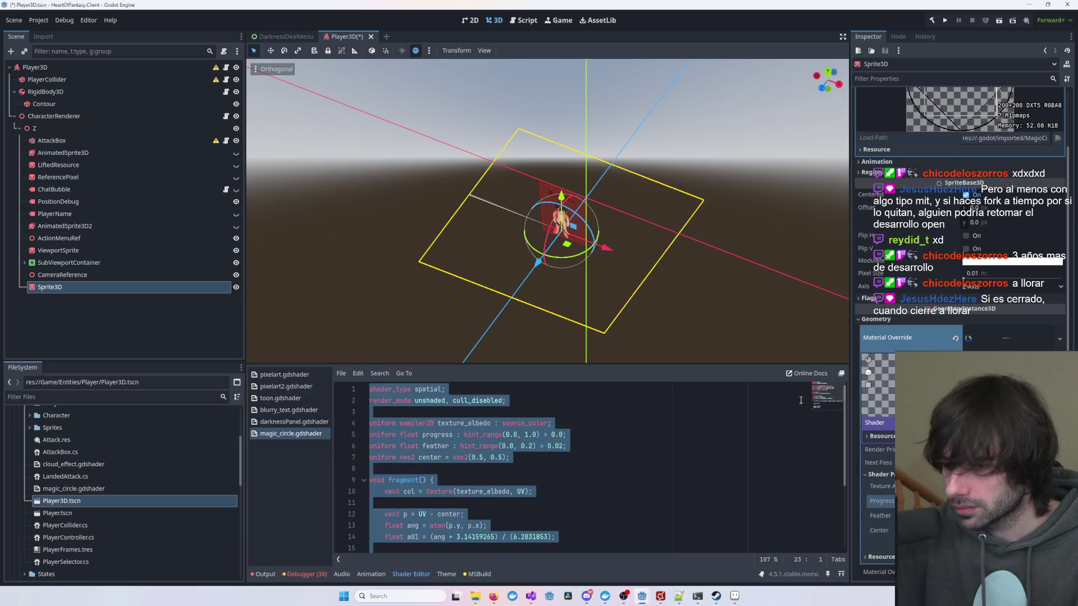
key("alt+Tab")
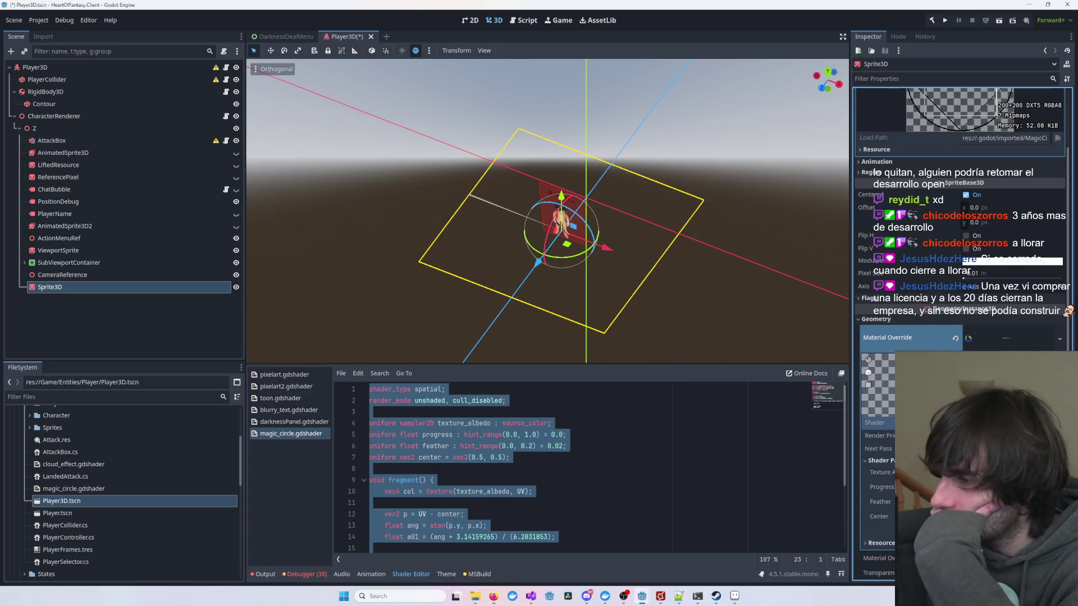
- Reselect the Sprite3D and nudge the shader's Progress up to reveal a sliver of the circle
left_click(876, 422)
left_click(1060, 473)
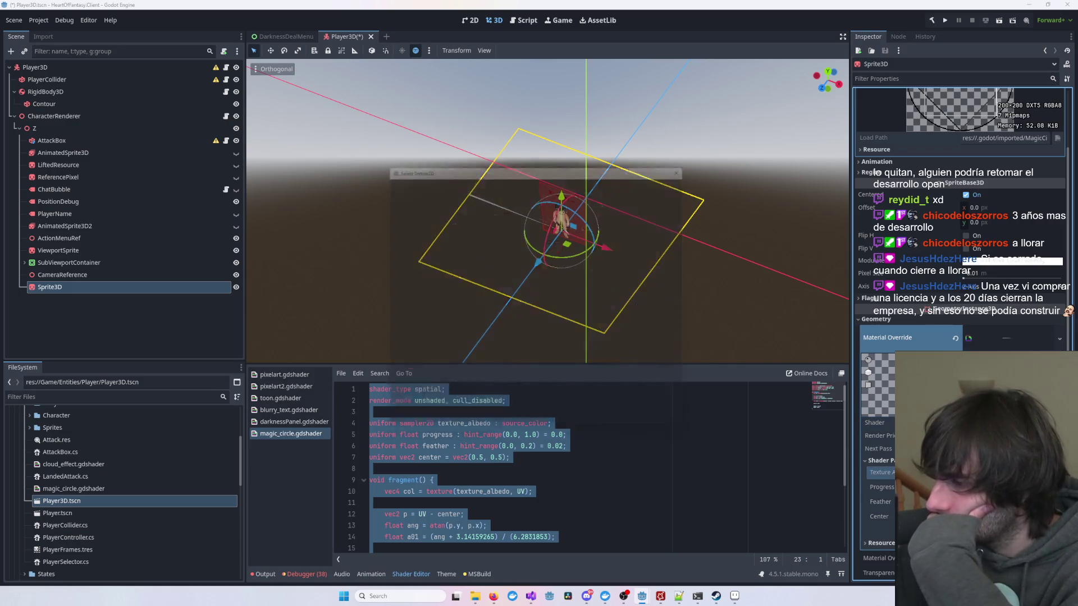
key("Escape")
left_click(424, 241)
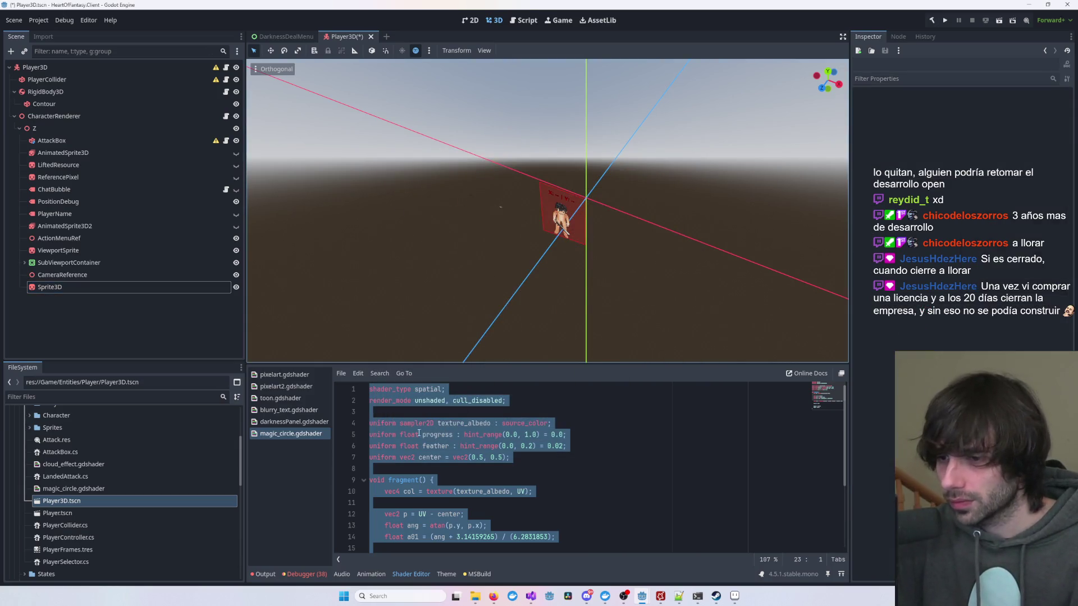
left_click(56, 287)
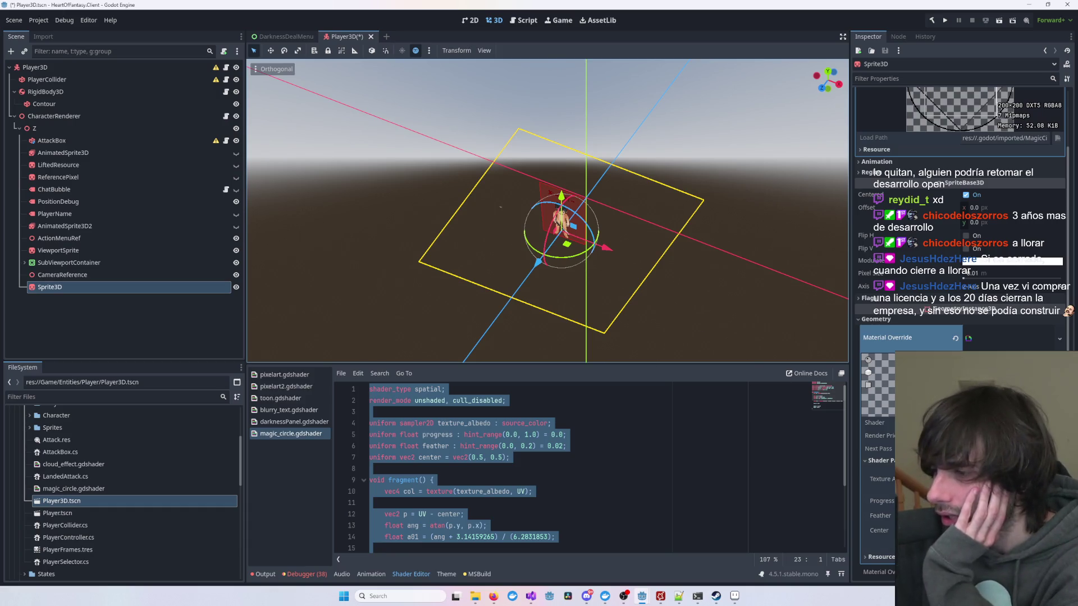
mouse_move(977, 501)
left_mouse_down()
mouse_move(1016, 501)
mouse_move(971, 501)
left_mouse_up()
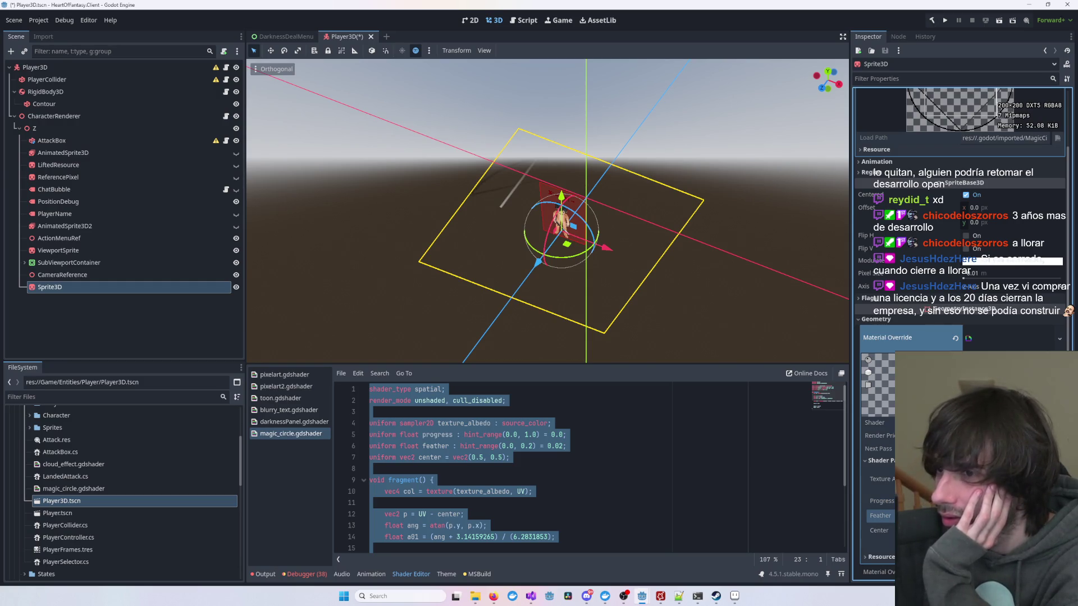
- Undo back to the fully revealed magic circle and readjust the Progress parameter
key("ctrl+z")
mouse_move(988, 500)
left_mouse_down()
mouse_move(974, 500)
mouse_move(994, 500)
mouse_move(977, 501)
mouse_move(980, 515)
mouse_move(993, 515)
left_mouse_up()
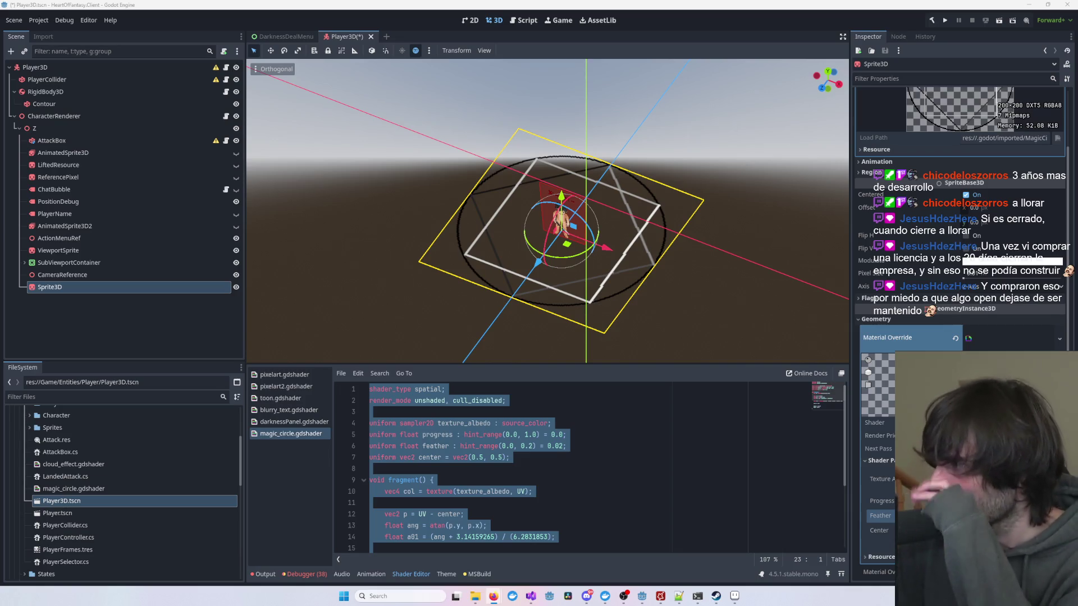
- Paste and save the luminance-reveal shader code, then tune its Bias and Feather parameters
key("ctrl+v")
key("ctrl+s")
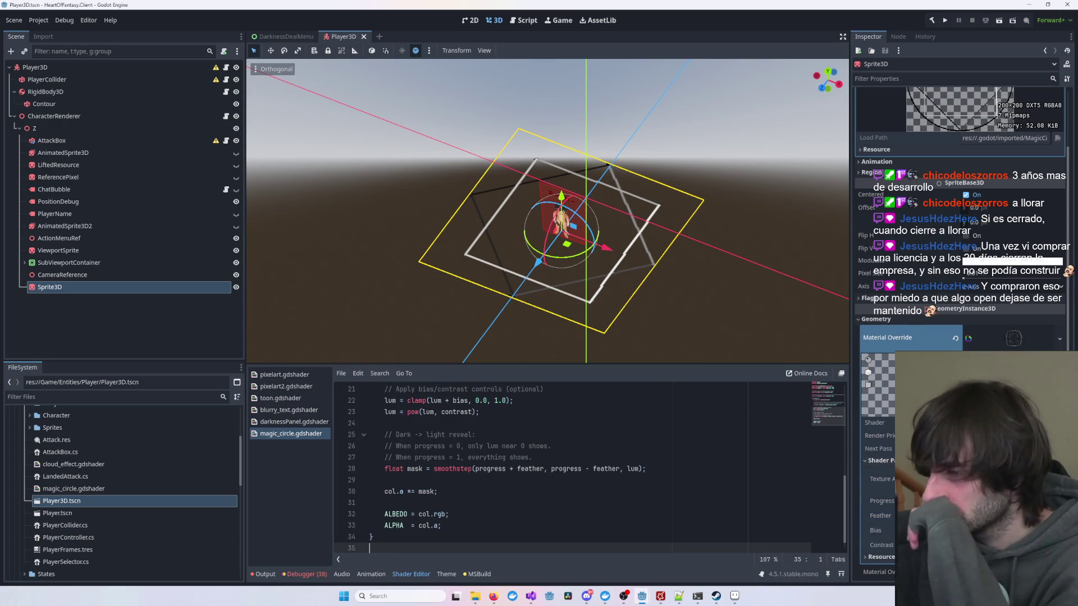
left_click(881, 545)
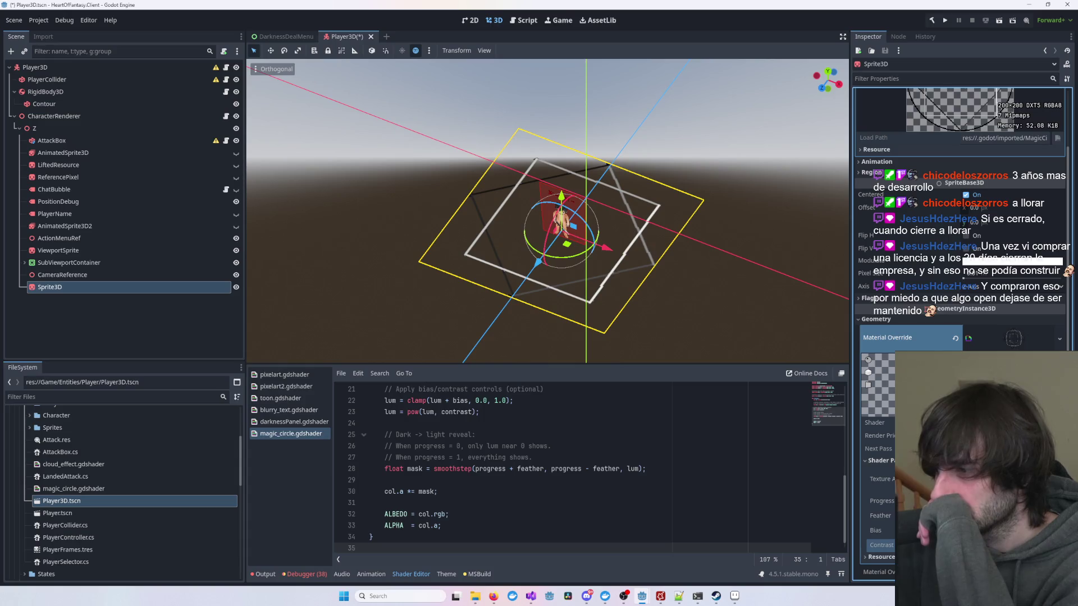
mouse_move(954, 531)
left_mouse_down()
mouse_move(1005, 531)
mouse_move(945, 530)
left_mouse_up()
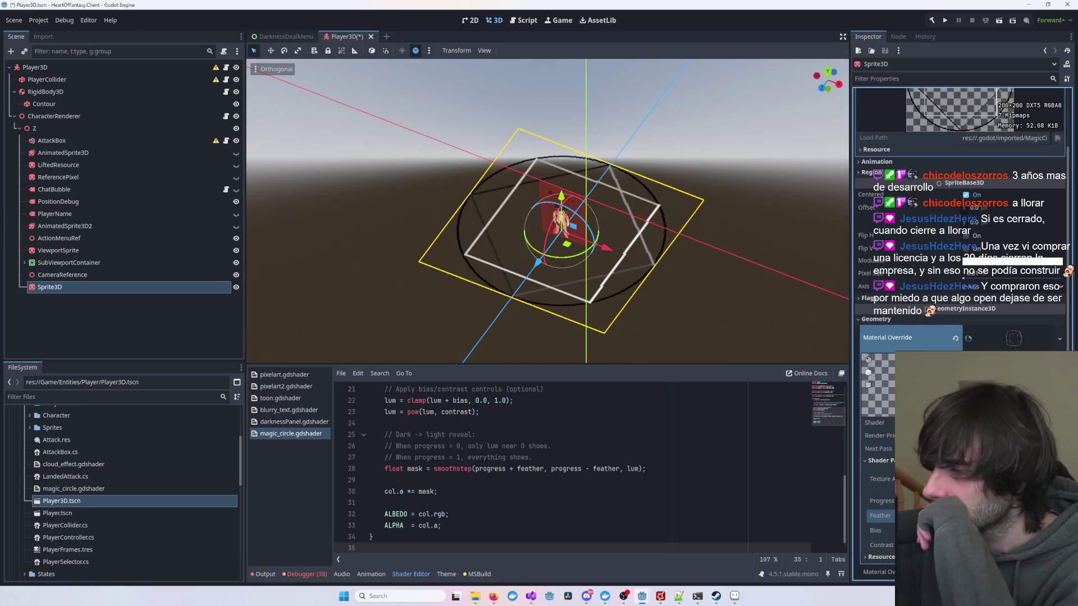
mouse_move(949, 516)
left_mouse_down()
mouse_move(938, 515)
mouse_move(955, 501)
left_mouse_up()
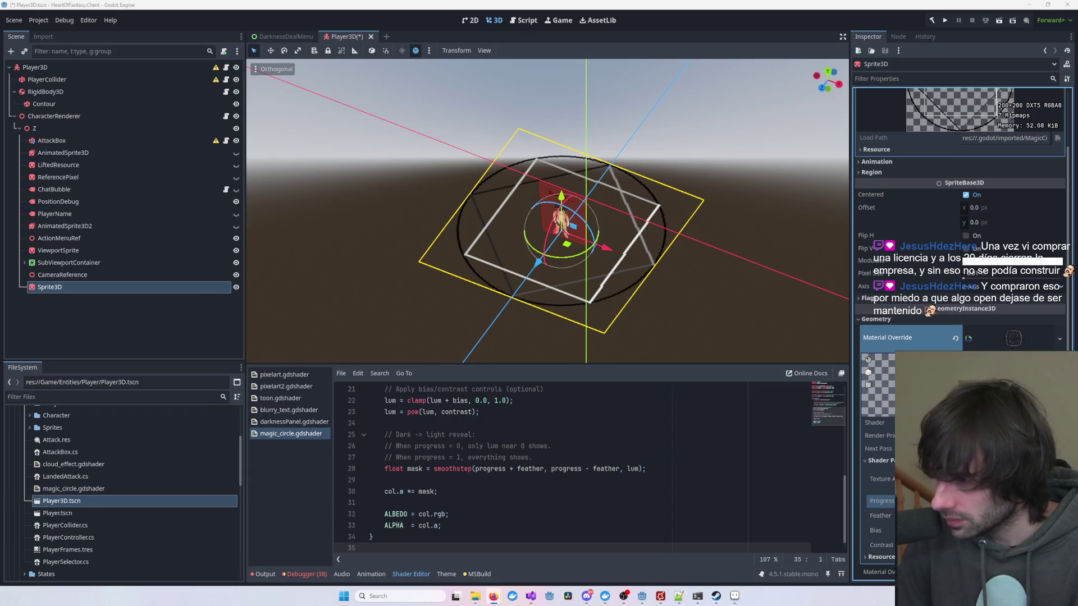
- Orbit the 3D view to face the magic circle head-on and reselect the Sprite3D
left_click_drag(817, 317, 651, 289)
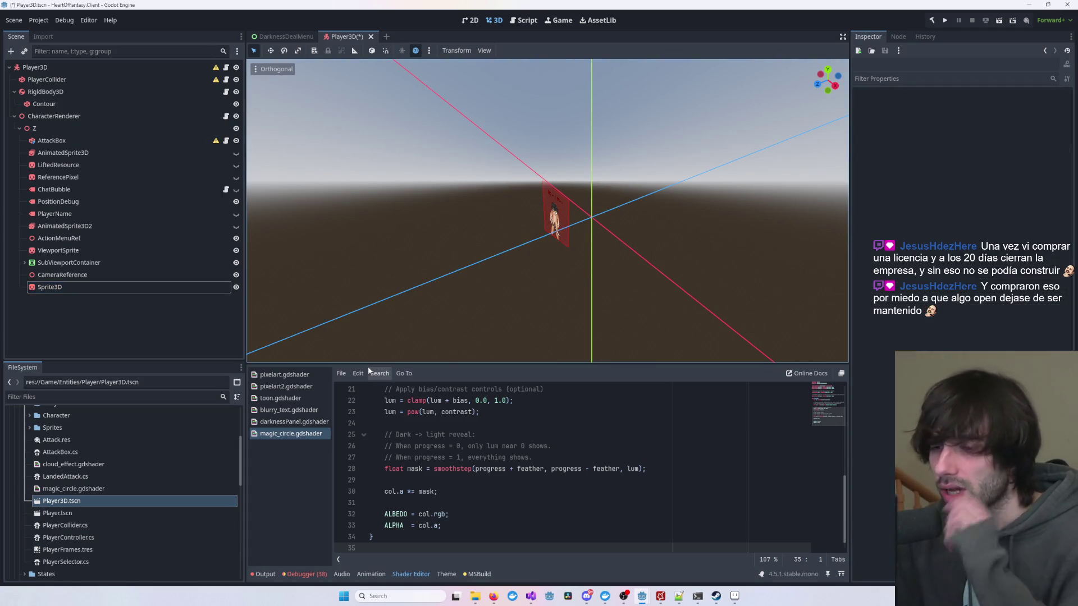
left_click(85, 287)
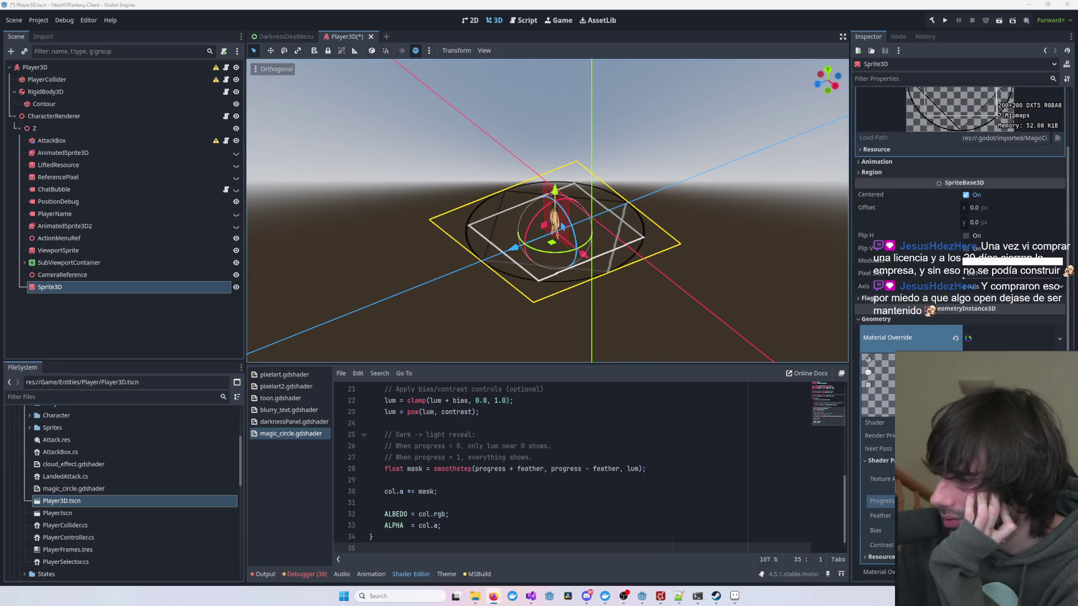
key("alt+Tab")
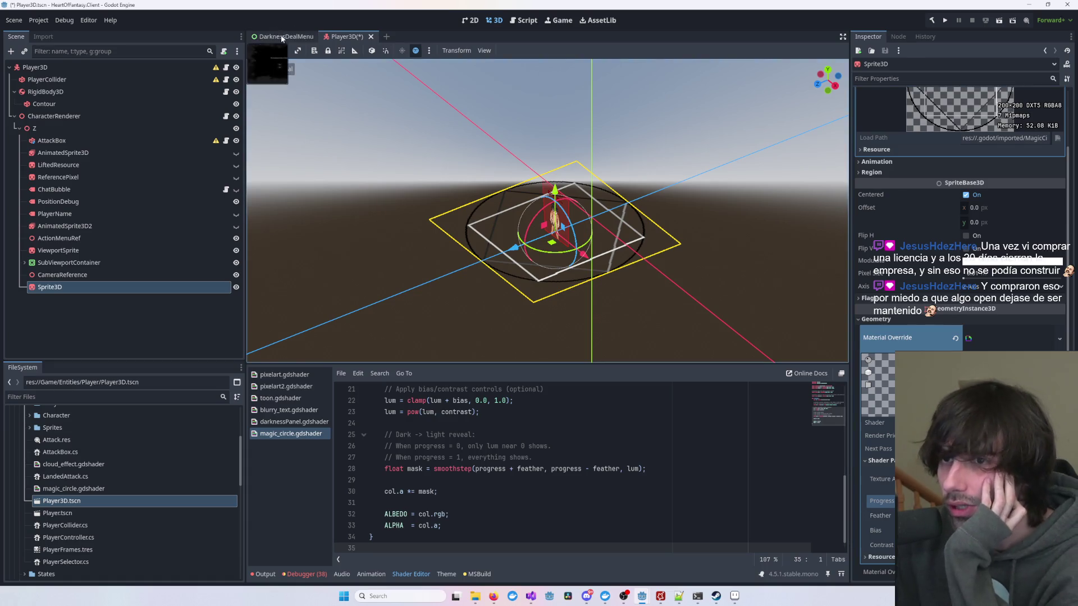
- Look over the DarknessDealMenu smoke dialog, then return to the Player3D scene
left_click(283, 37)
scroll(500, 214, "down", 1)
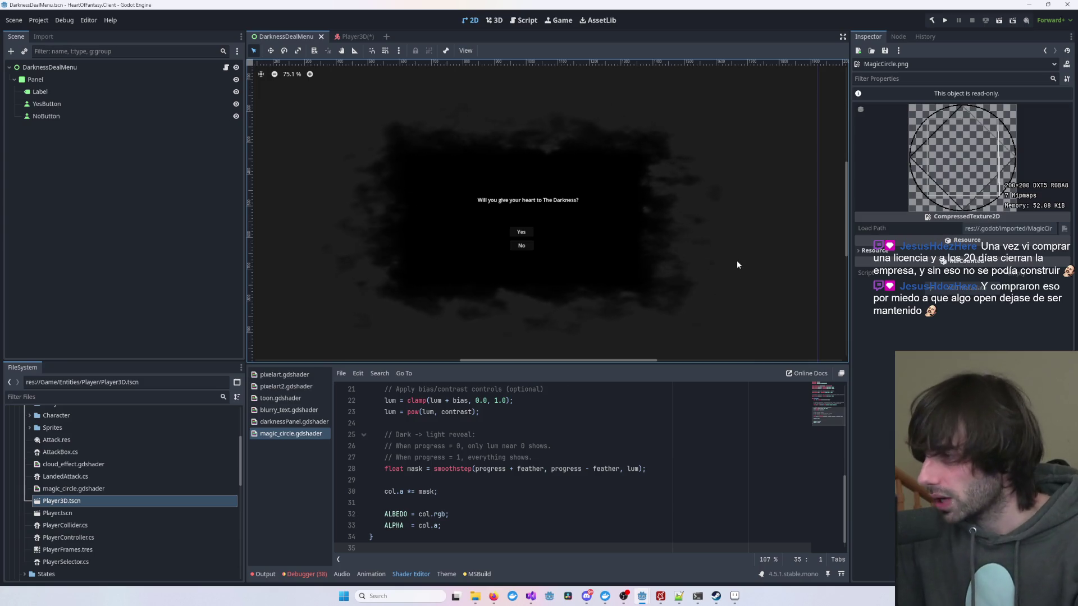
mouse_move(581, 236)
left_mouse_down()
mouse_move(679, 260)
mouse_move(651, 224)
mouse_move(679, 231)
mouse_move(672, 238)
left_mouse_up()
scroll(589, 204, "up", 2)
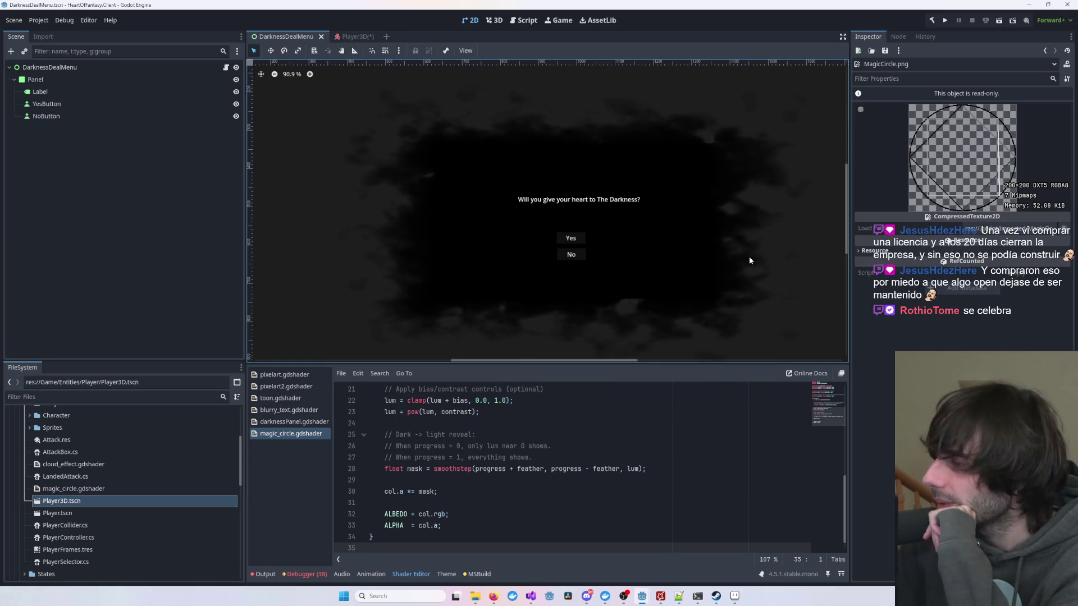
left_click(346, 38)
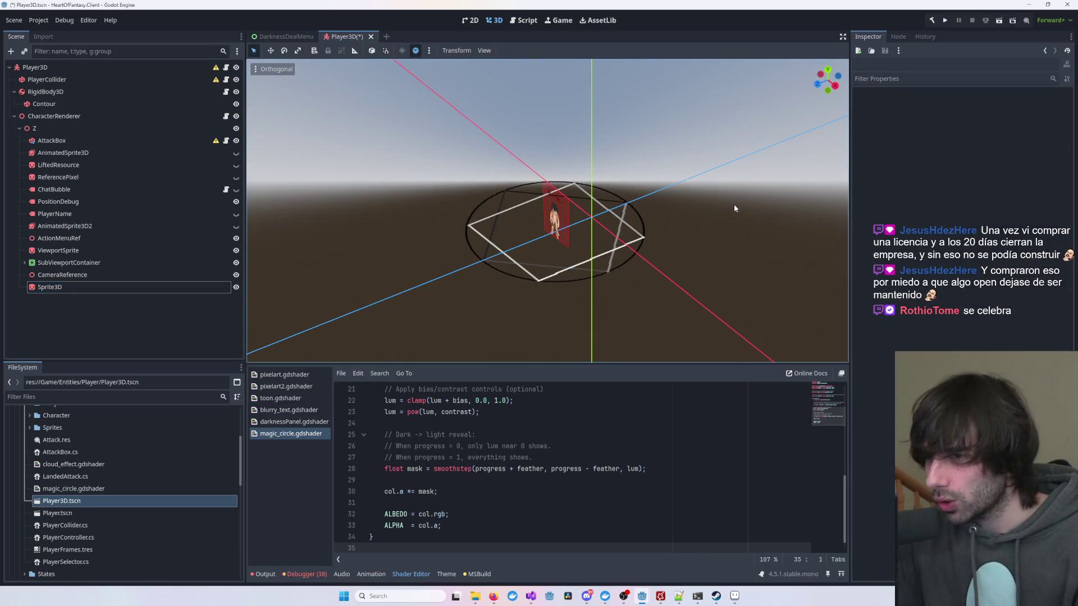
- Save the Player3D scene and drag the Sprite3D shader's Progress to show the full black ring
key("ctrl+s")
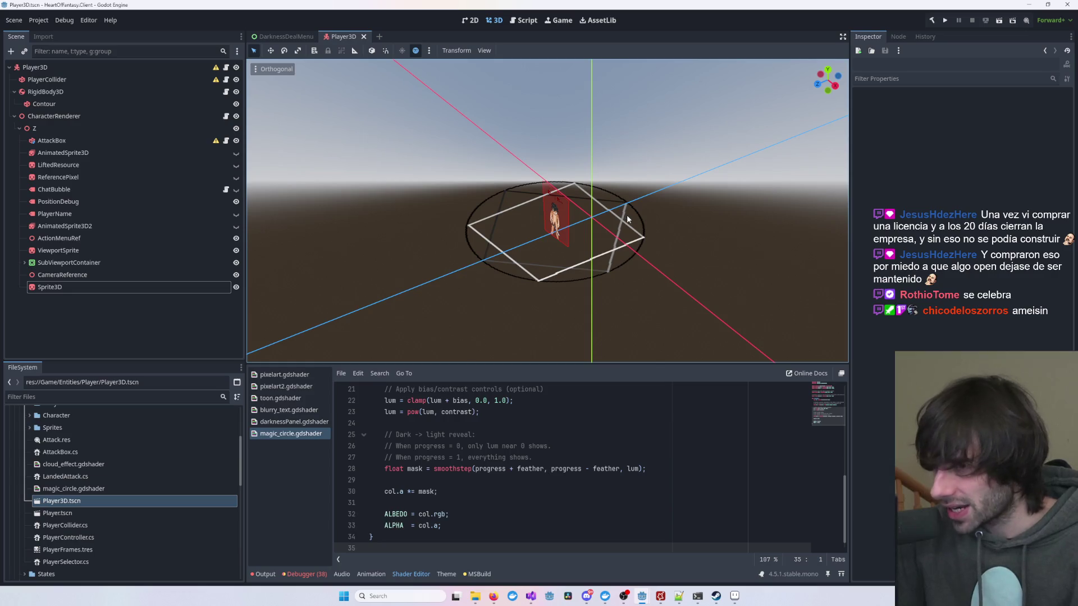
left_click(285, 36)
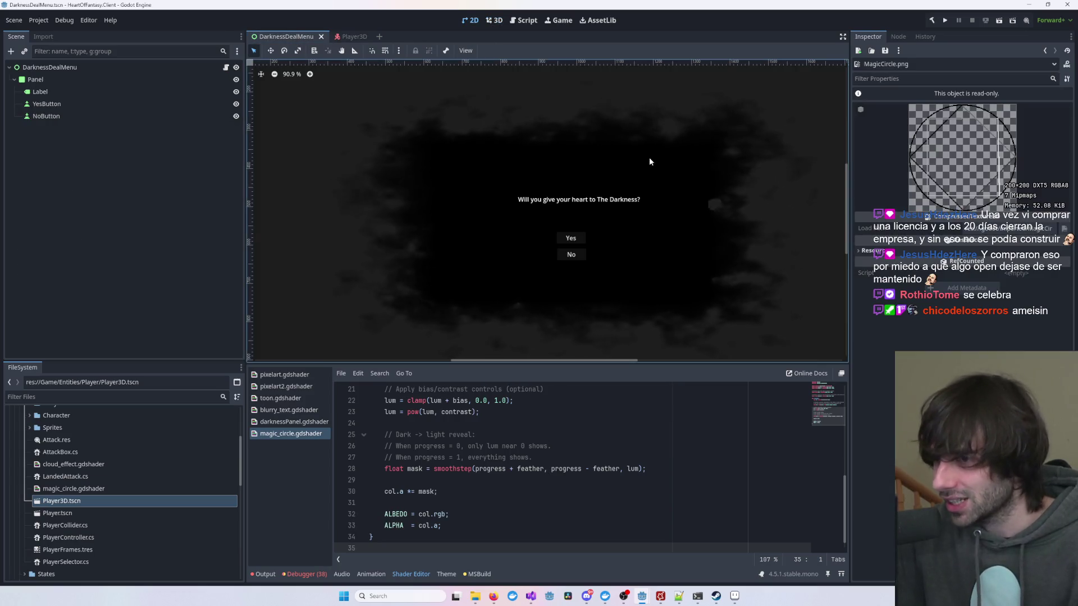
left_click(344, 36)
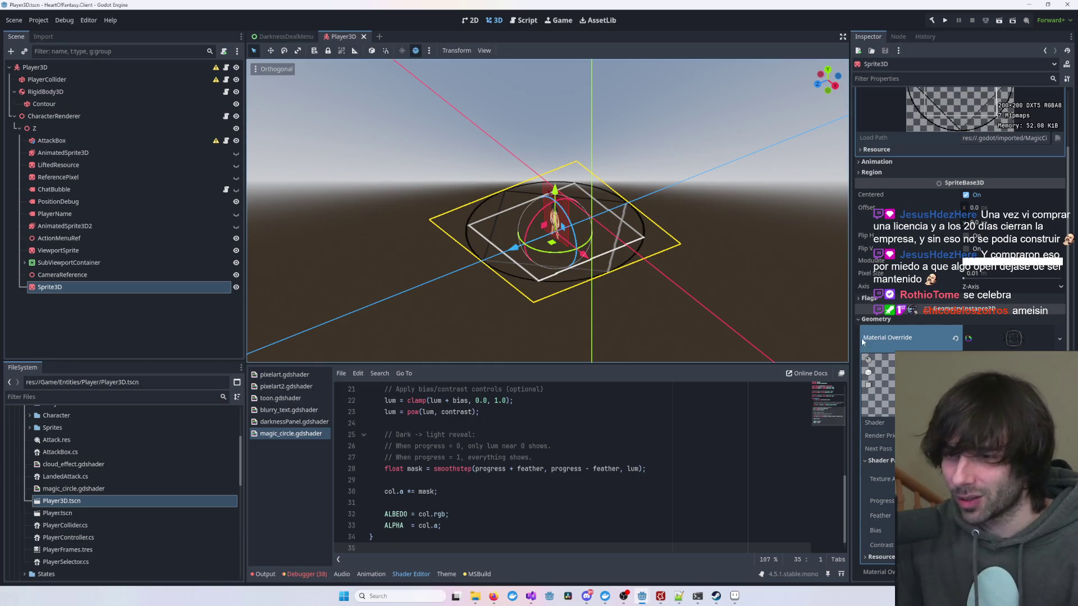
mouse_move(976, 500)
left_mouse_down()
mouse_move(994, 500)
mouse_move(988, 530)
mouse_move(965, 530)
left_mouse_up()
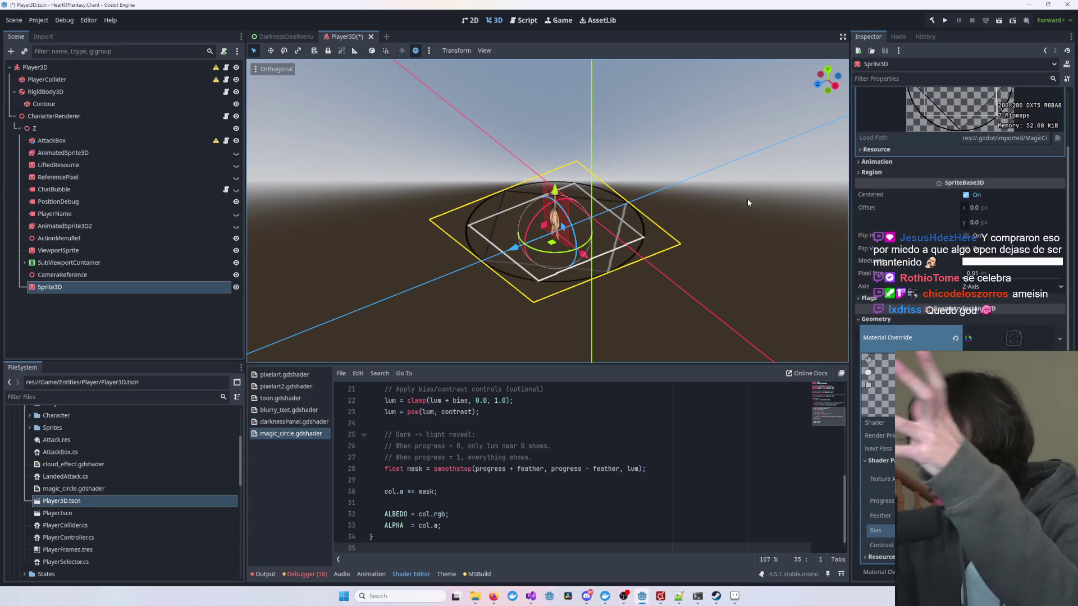
mouse_move(1022, 184)
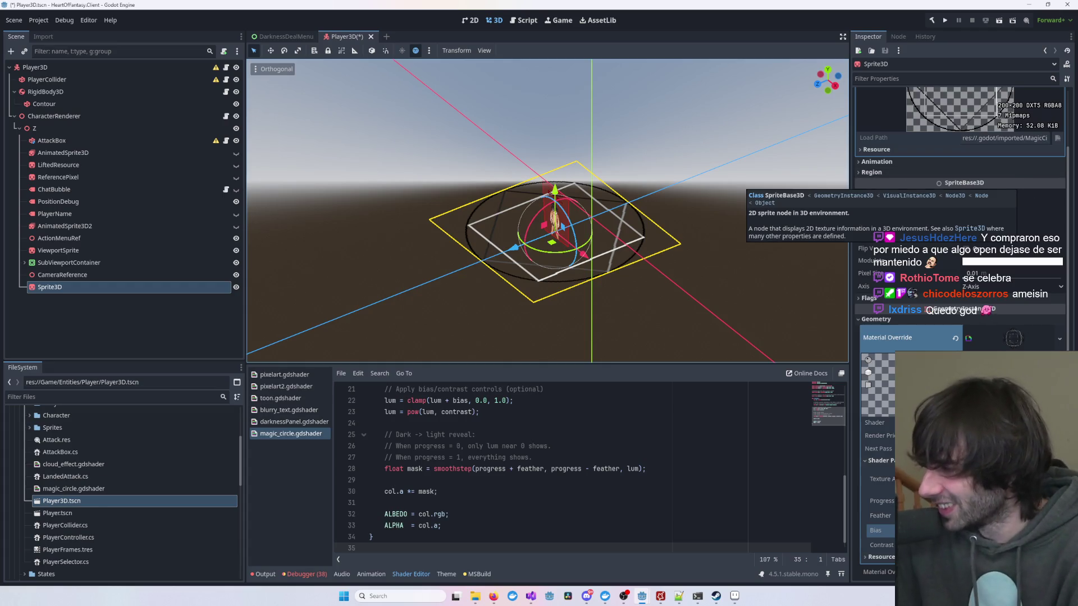
- Zoom in on the magic circle around the character, deselect it, and return to DarknessDealMenu
scroll(658, 234, "up", 5)
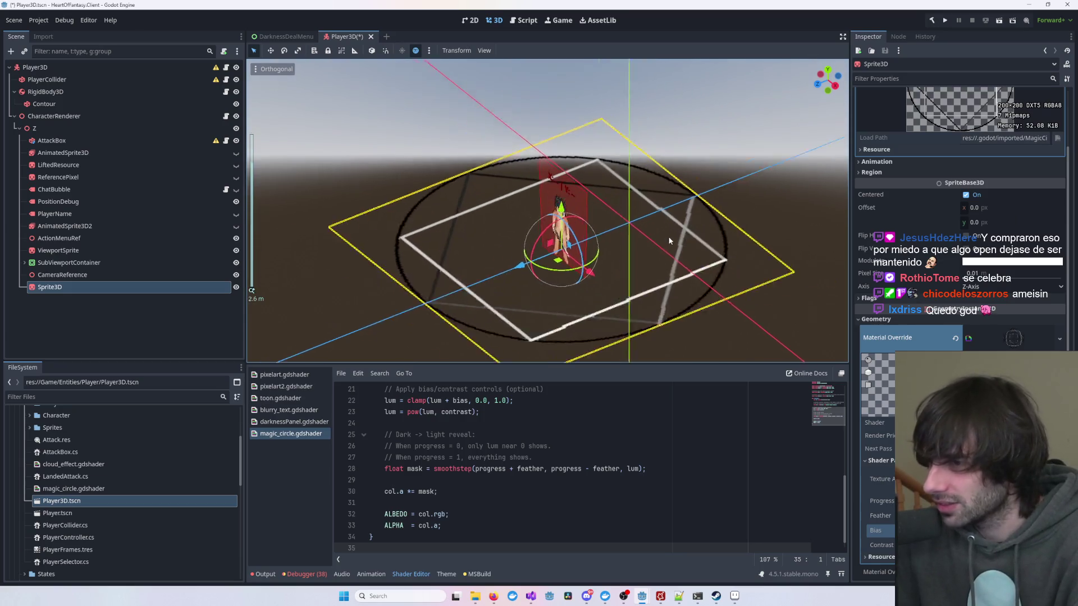
scroll(784, 287, "down", 4)
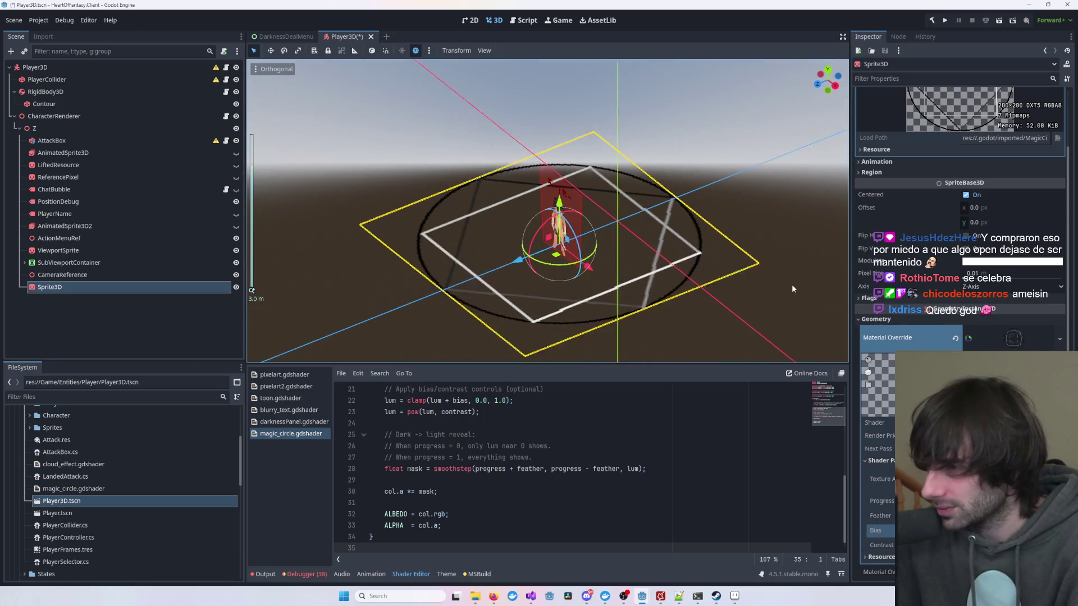
scroll(672, 292, "up", 5)
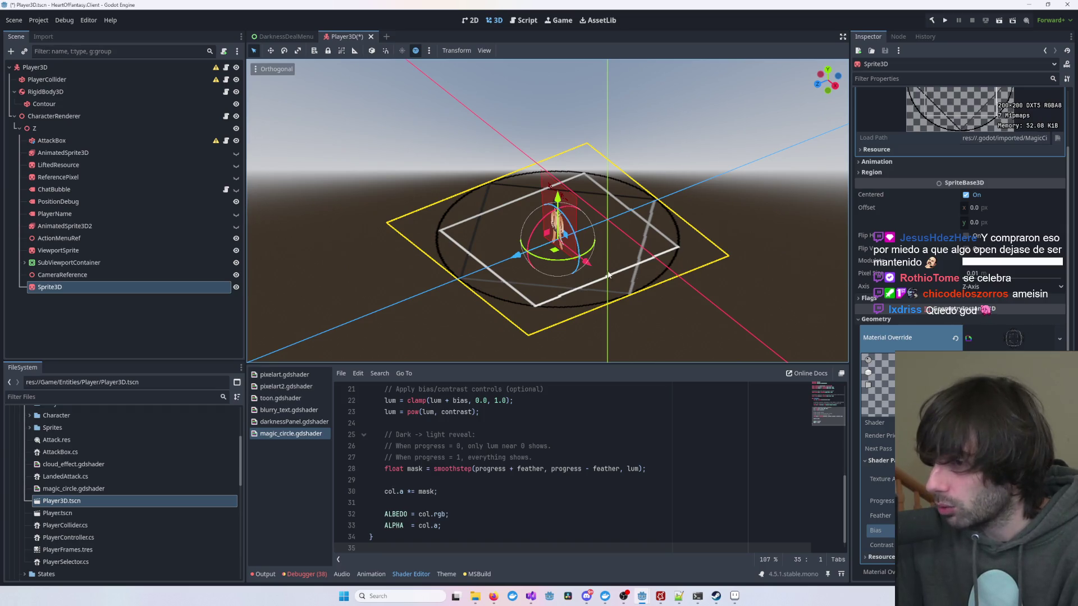
scroll(728, 342, "down", 2)
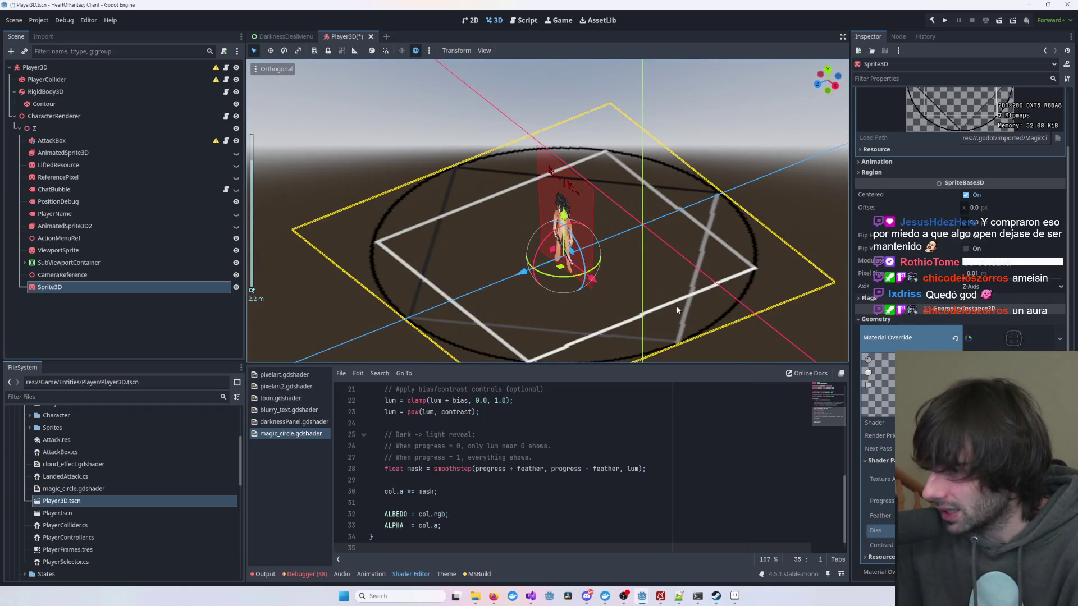
scroll(677, 309, "down", 1)
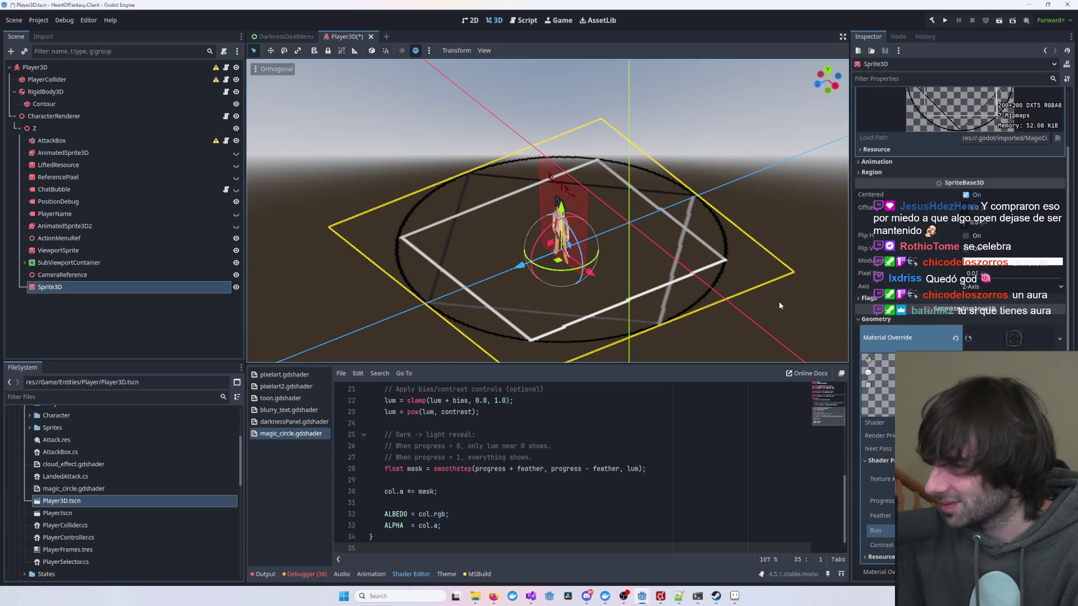
left_click(779, 304)
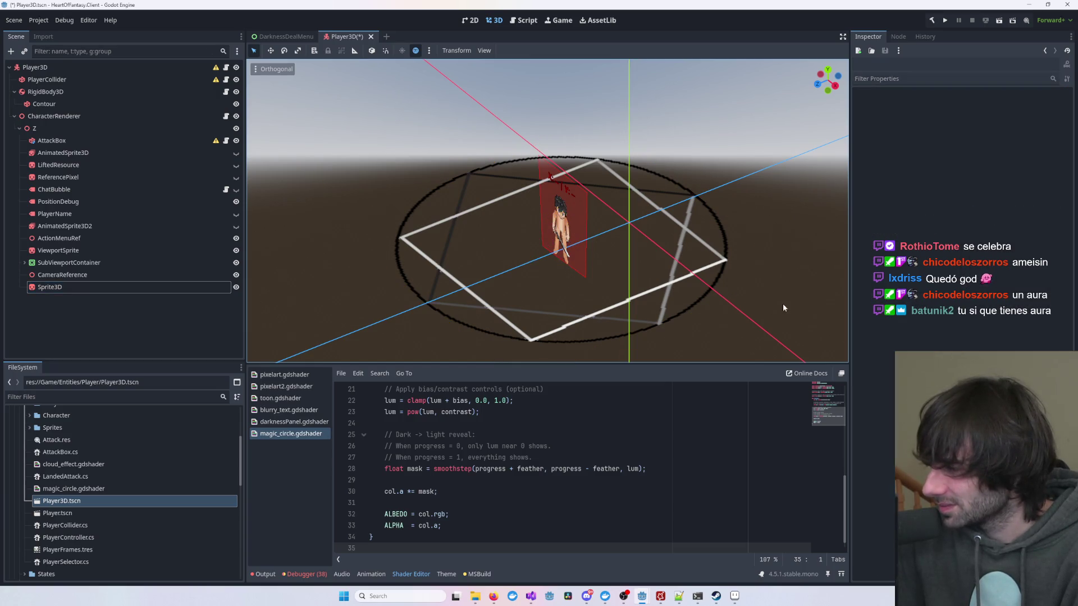
key("alt+Tab")
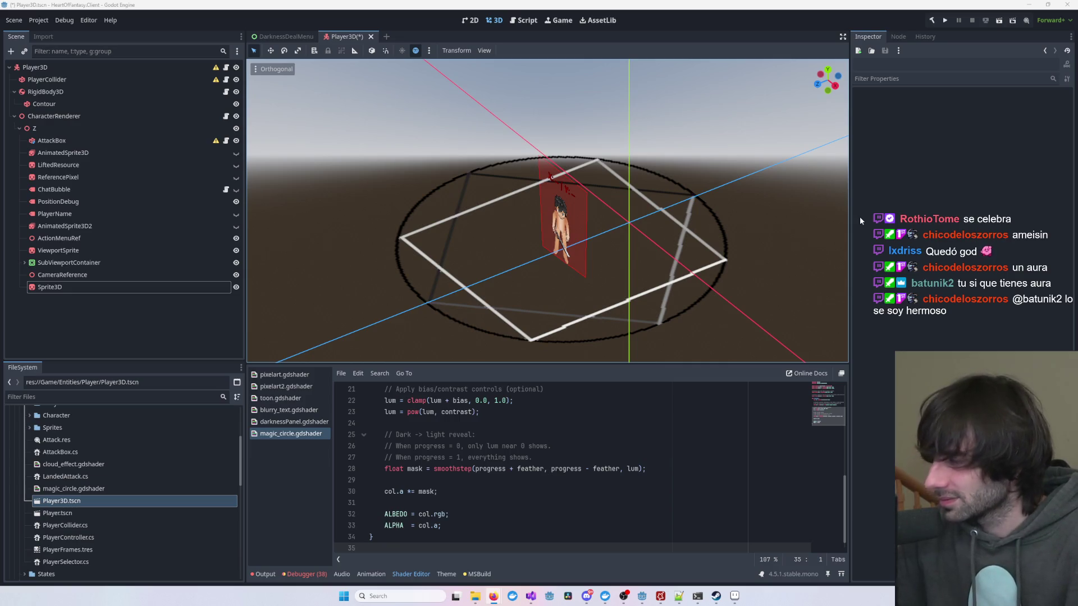
left_click(285, 37)
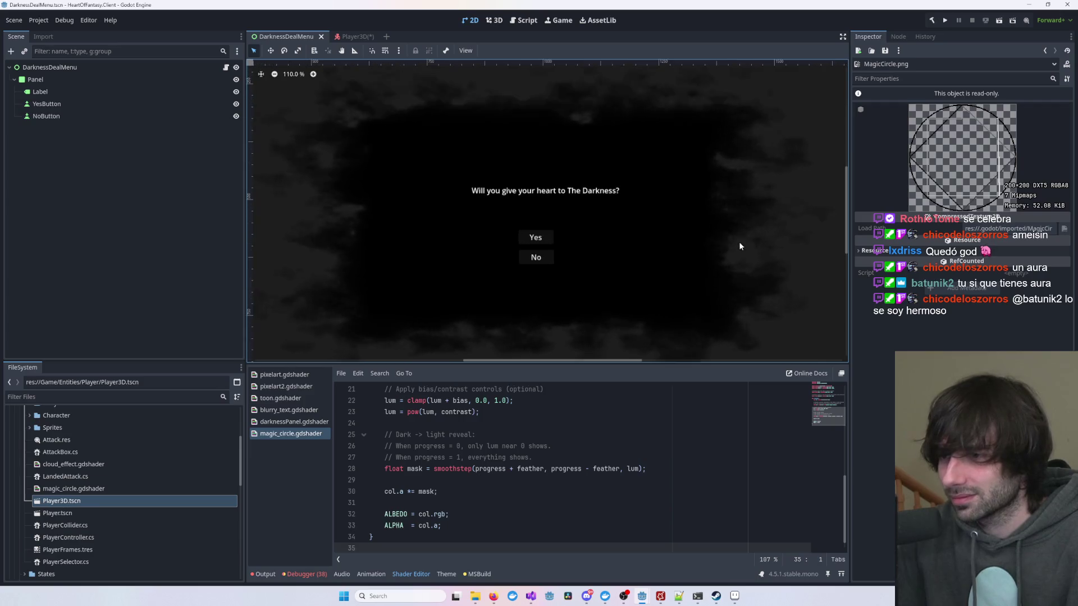
scroll(739, 246, "down", 2)
left_click(819, 231)
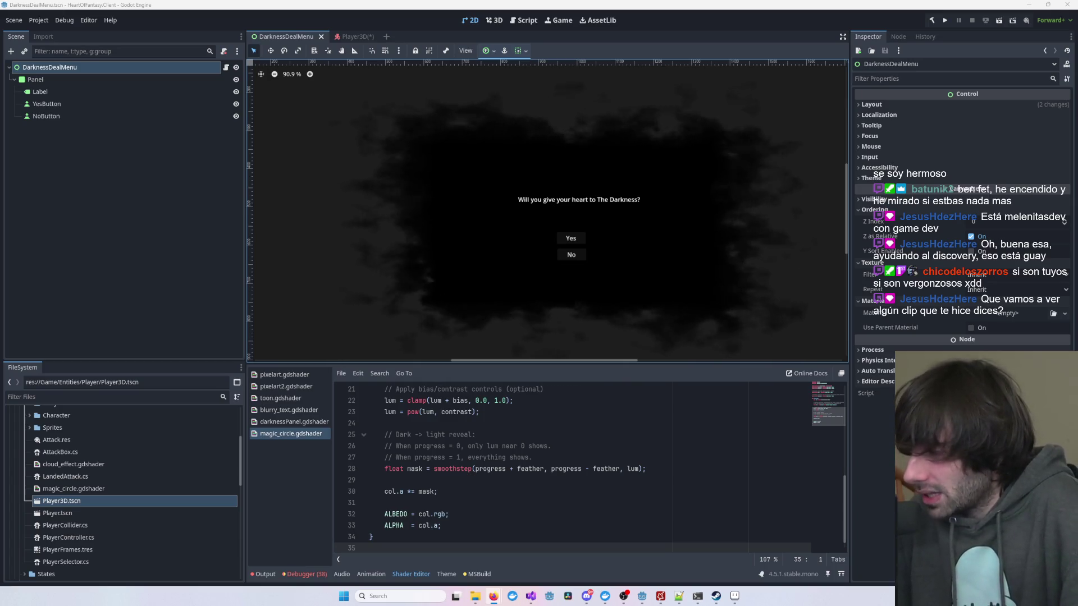
- Select the Panel node to show darknessPanel.gdshader's smoke thickness and wobble code in the Shader Editor
left_click(812, 336)
left_click(823, 329)
scroll(823, 329, "down", 2)
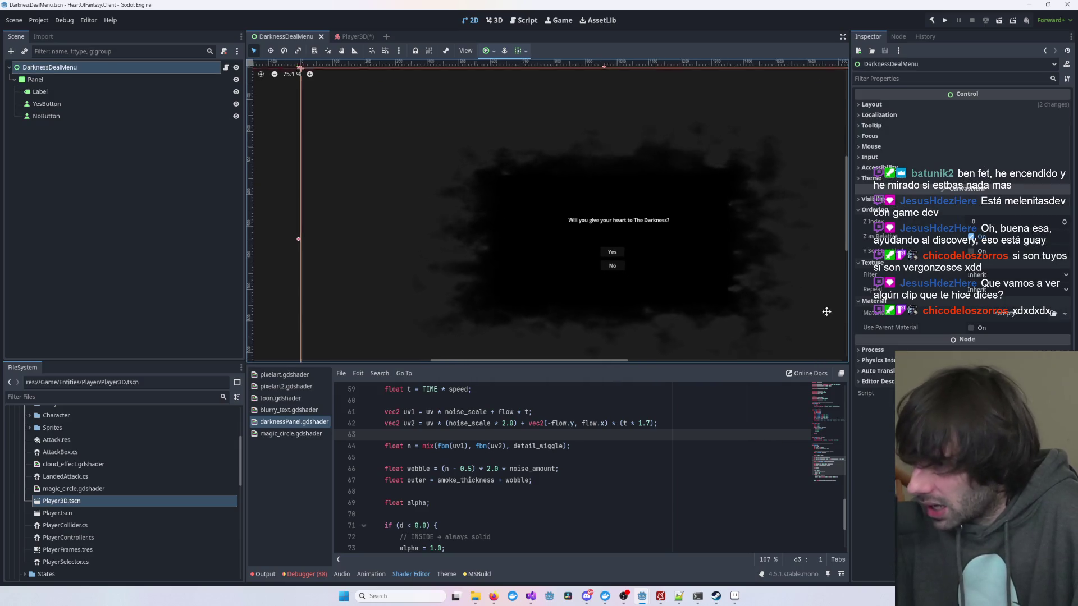
scroll(826, 312, "down", 2)
left_click(834, 272)
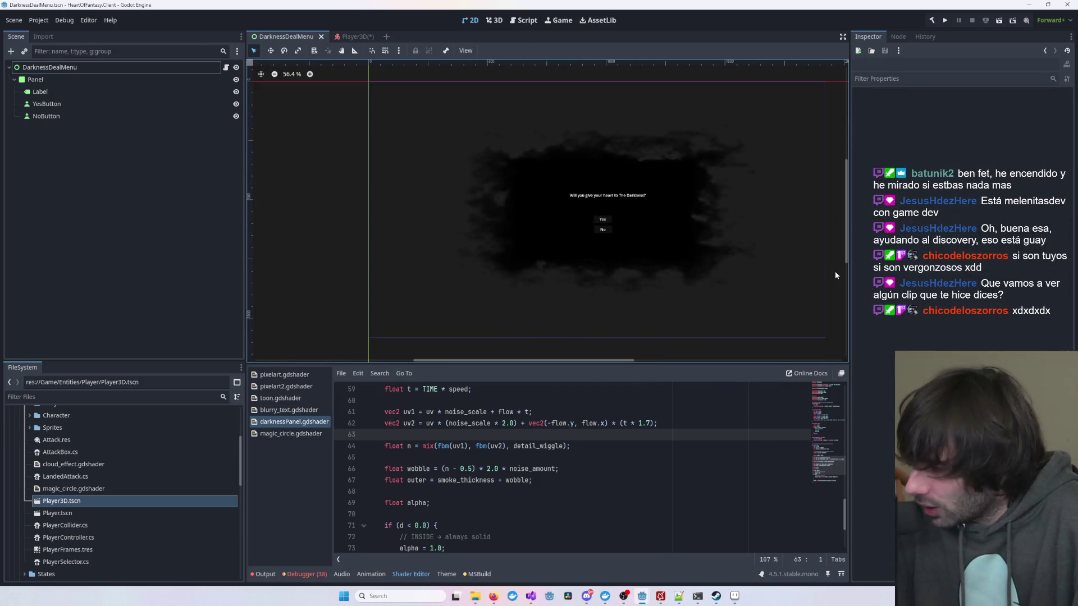
scroll(828, 270, "down", 1)
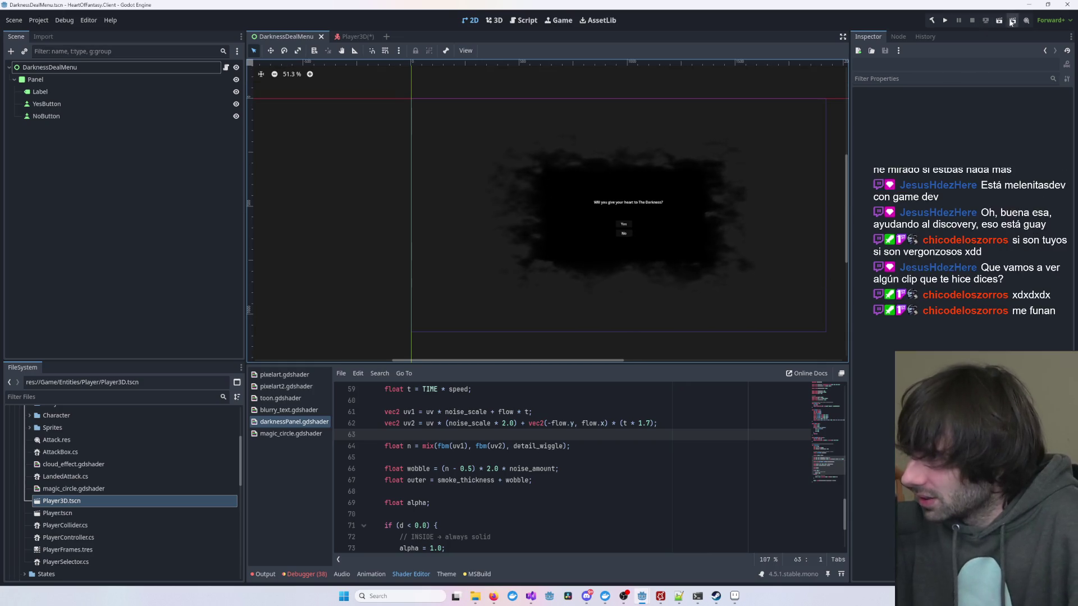